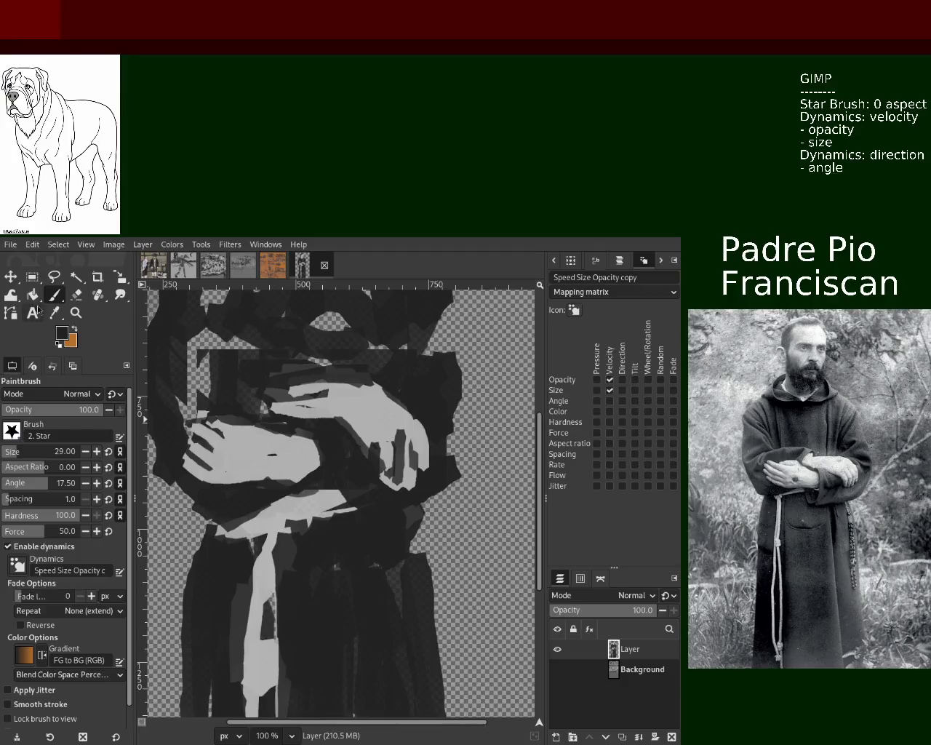
Zoom in on the figure's folded hands.
key(minus)
key(minus)
key(minus)
click(265, 434)
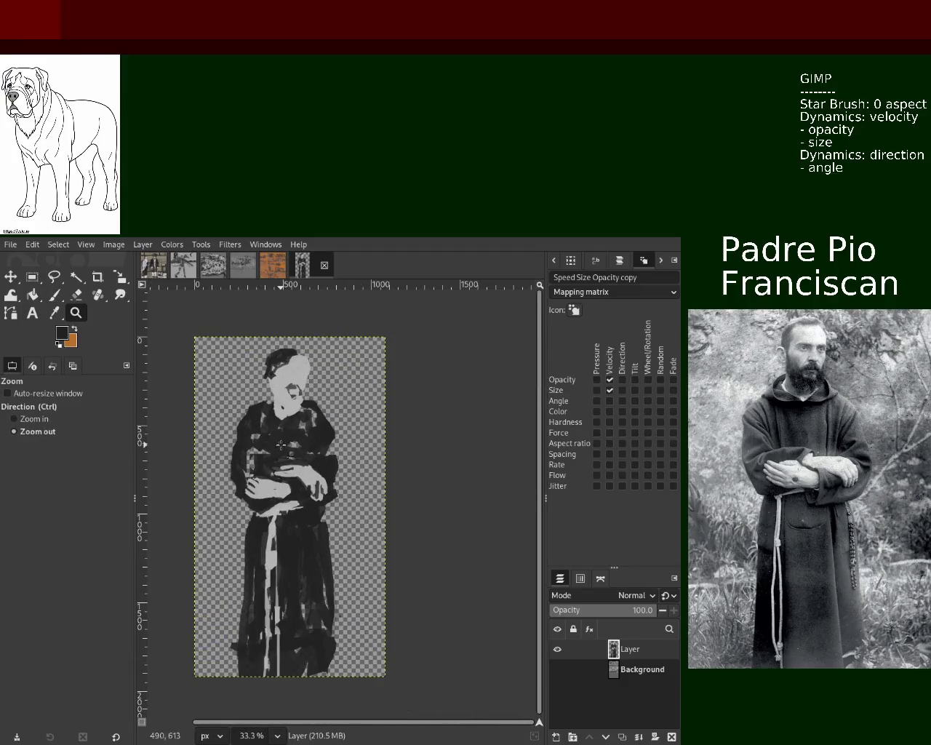
click(320, 459)
ctrl+click(339, 472)
click(339, 471)
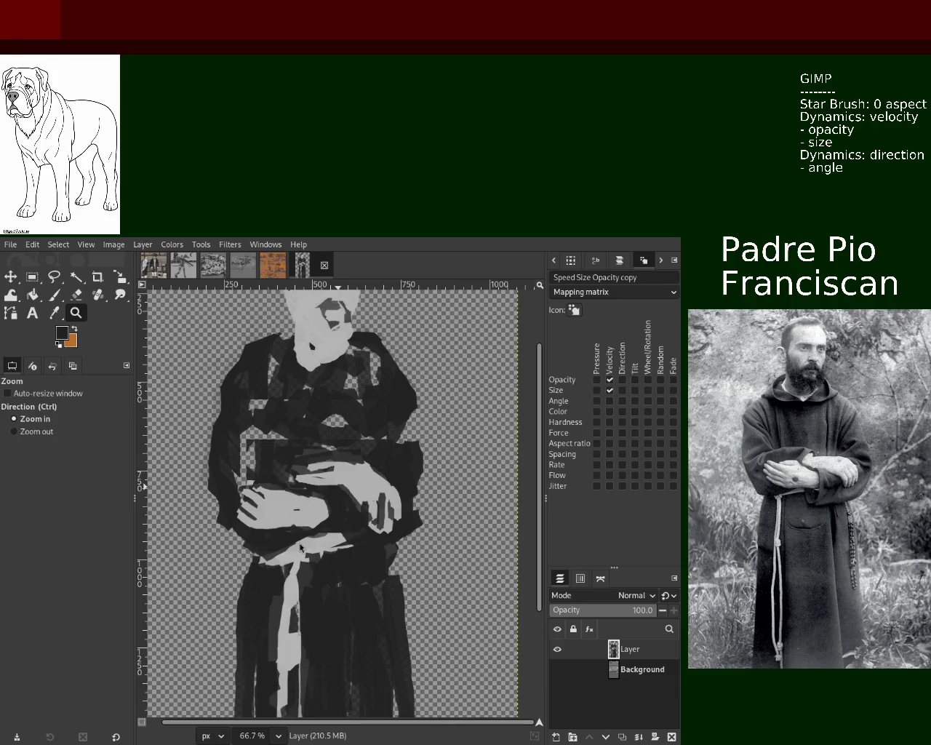
scroll(240, 407, up, 1)
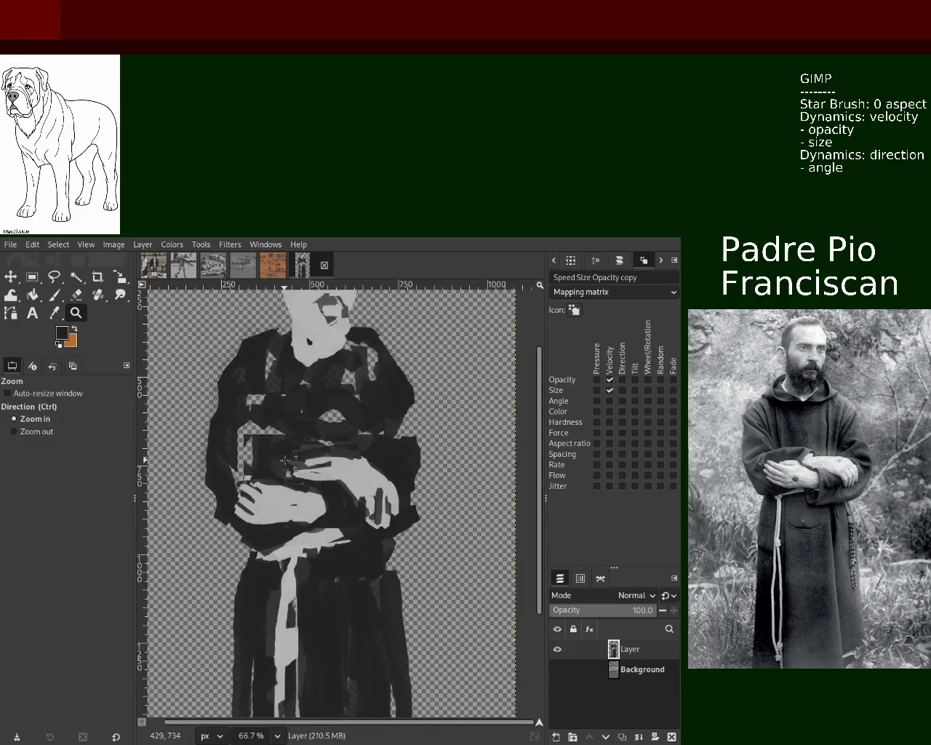
scroll(240, 408, up, 1)
Paint a dark star stroke between the fingers and light grey over the left hand.
click(61, 296)
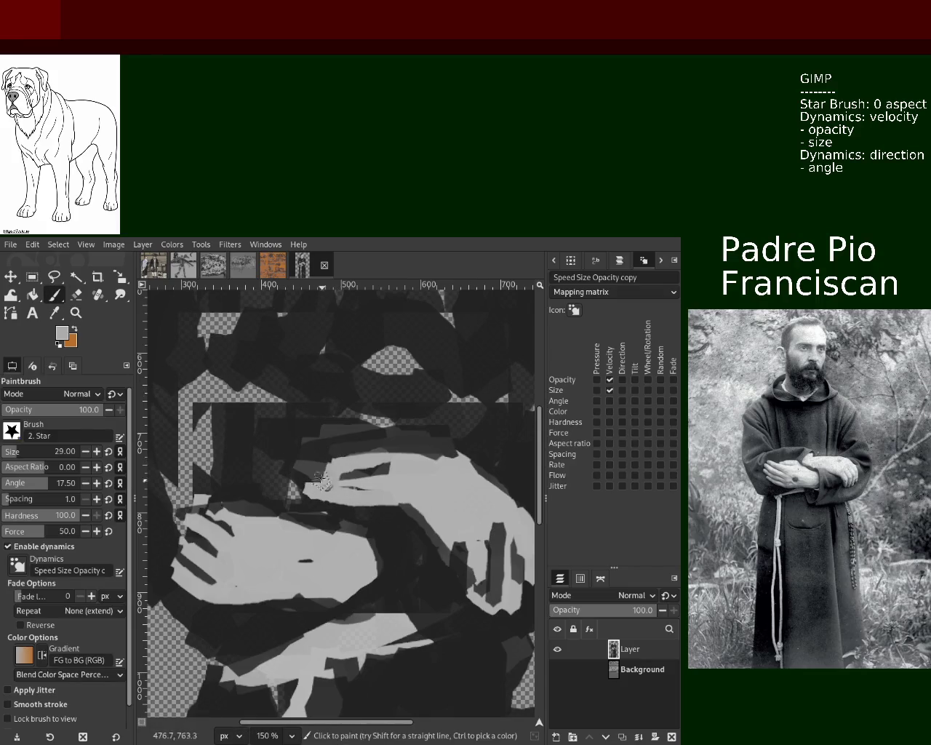
drag(329, 484, 304, 508)
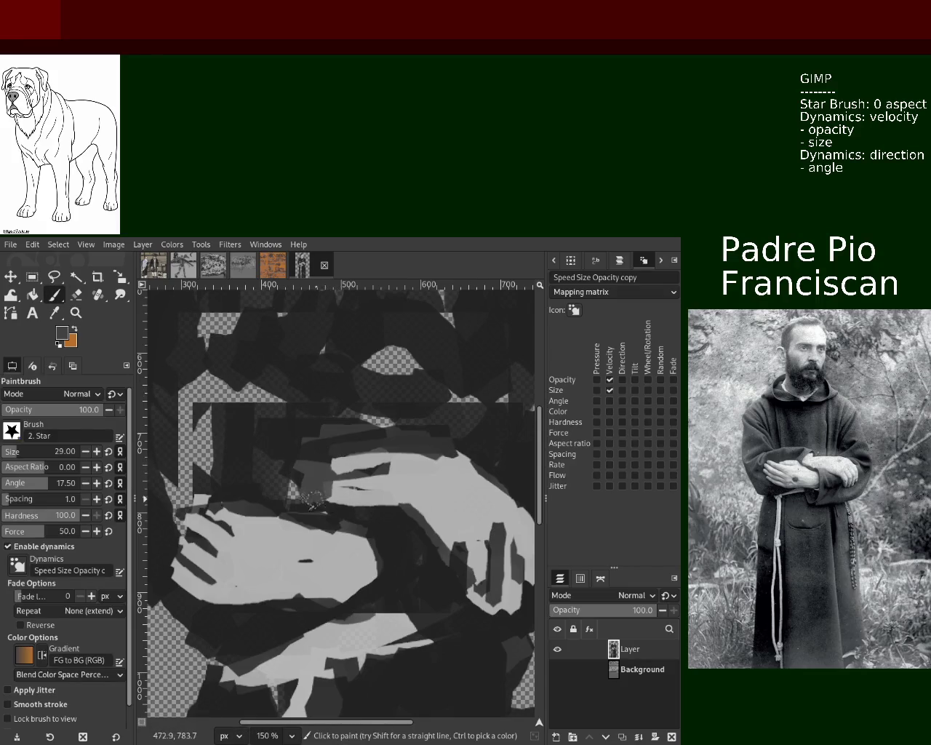
ctrl+click(240, 524)
drag(192, 522, 166, 557)
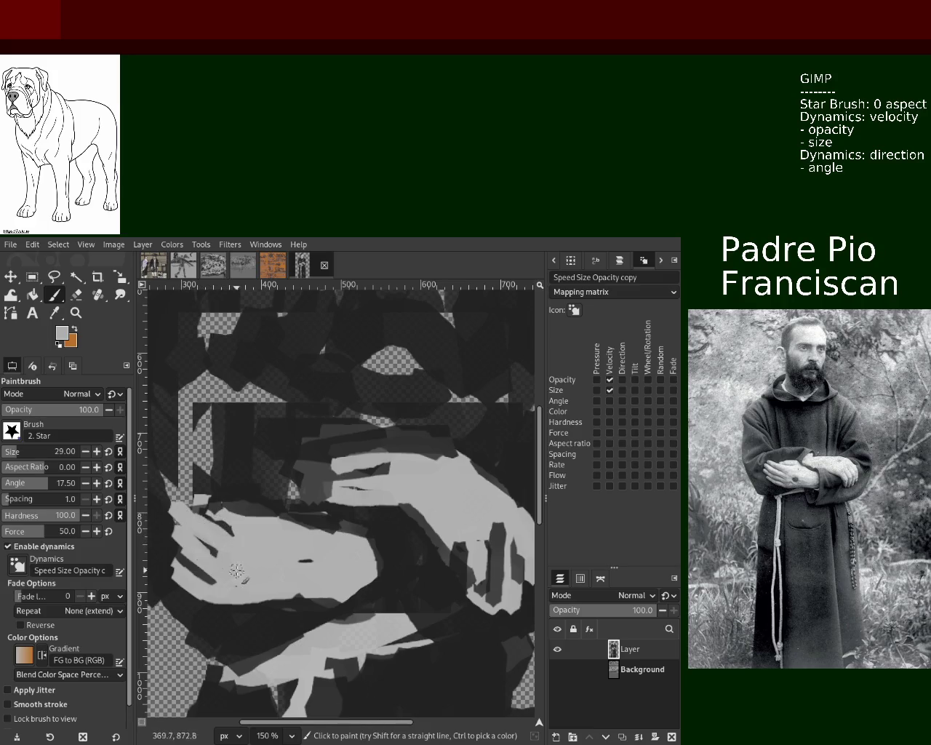
drag(166, 557, 202, 574)
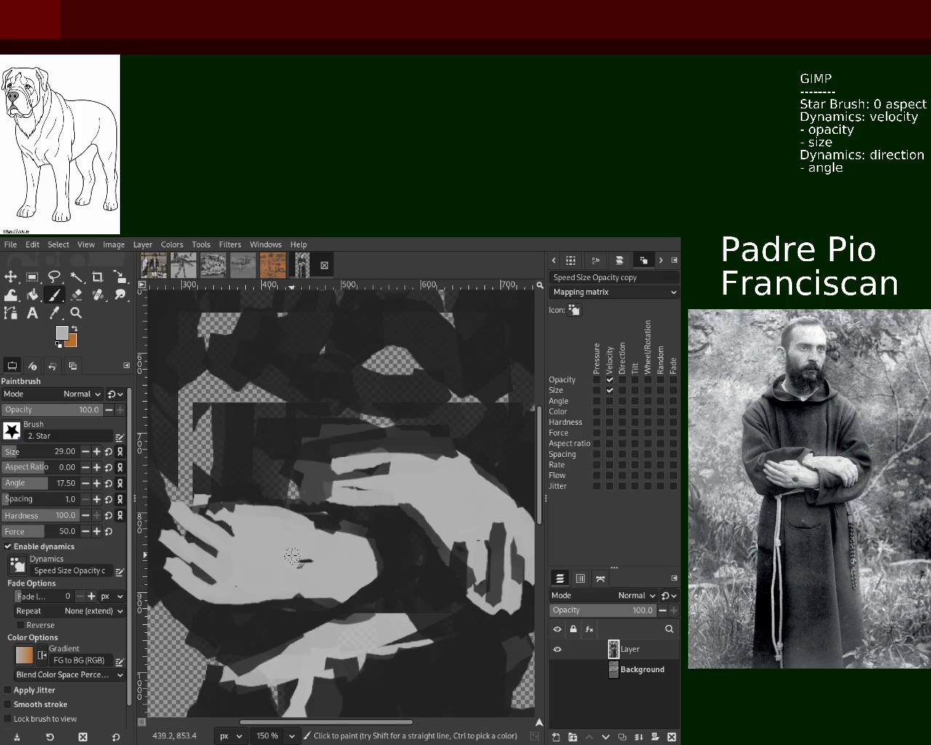
click(75, 313)
ctrl+click(350, 509)
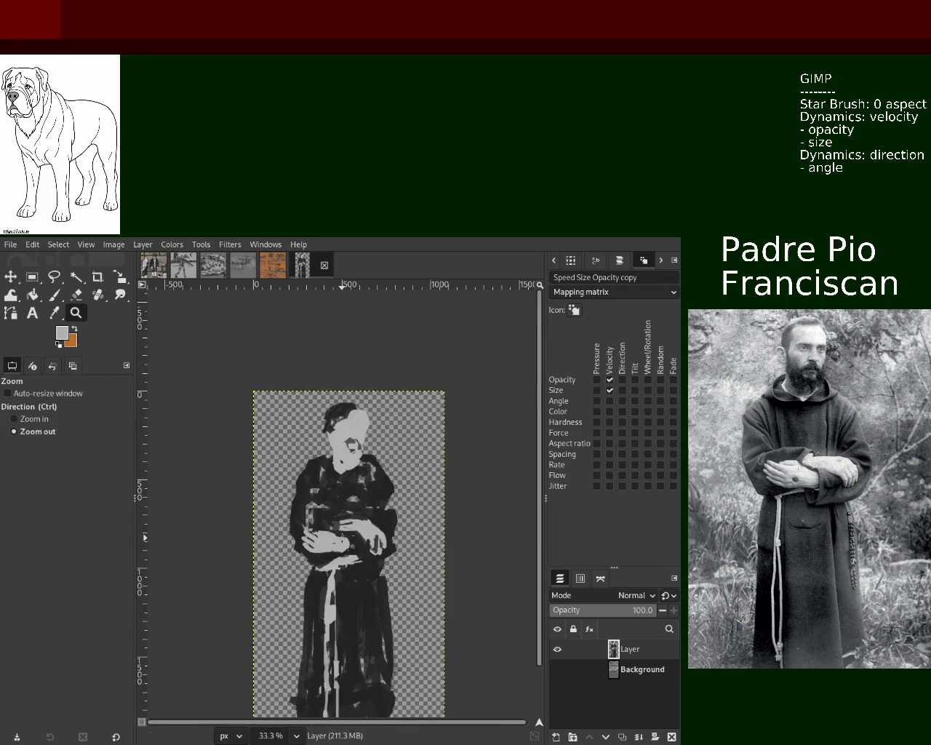
click(349, 529)
ctrl+click(349, 529)
click(357, 533)
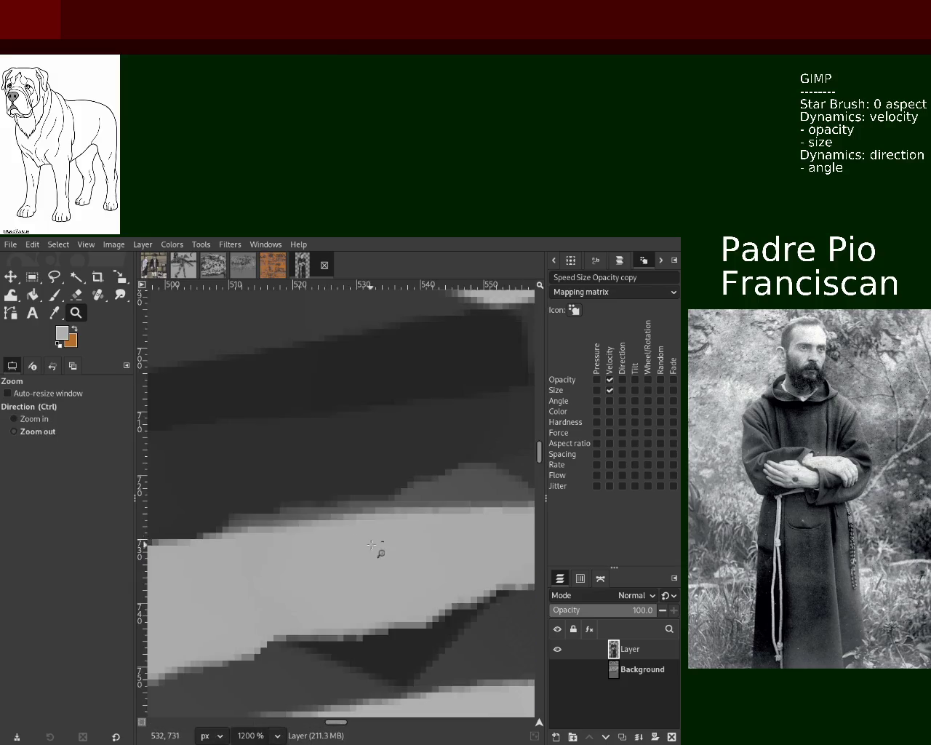
ctrl+click(372, 539)
ctrl+click(372, 540)
ctrl+click(382, 542)
click(393, 542)
ctrl+click(402, 542)
click(393, 540)
click(379, 537)
click(313, 528)
ctrl+click(288, 523)
ctrl+click(274, 521)
click(274, 520)
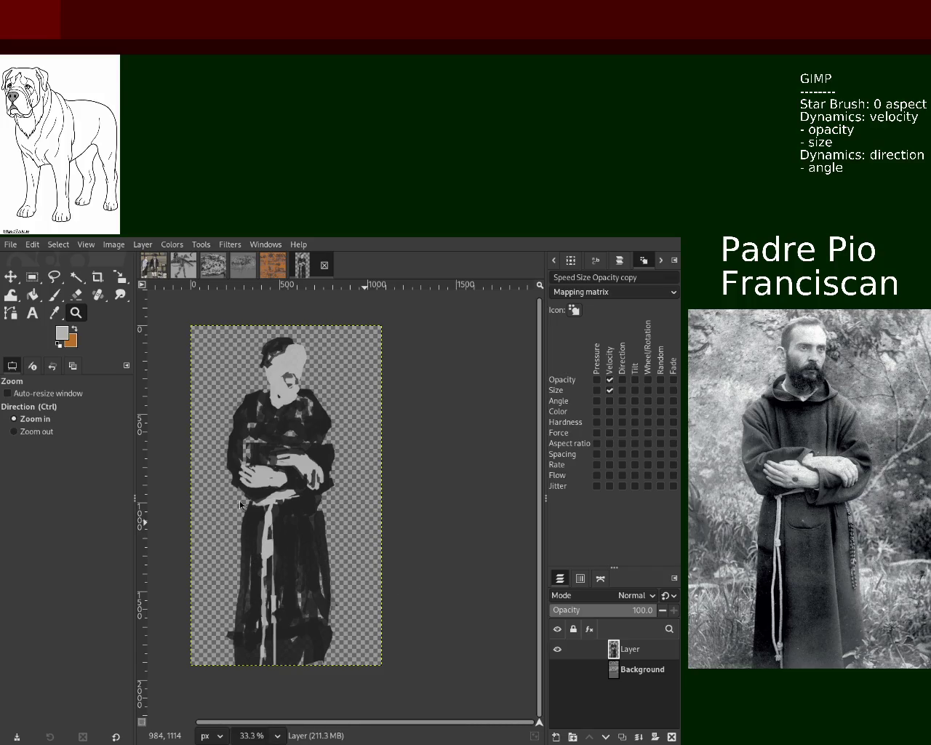
key(minus)
key(shift+2)
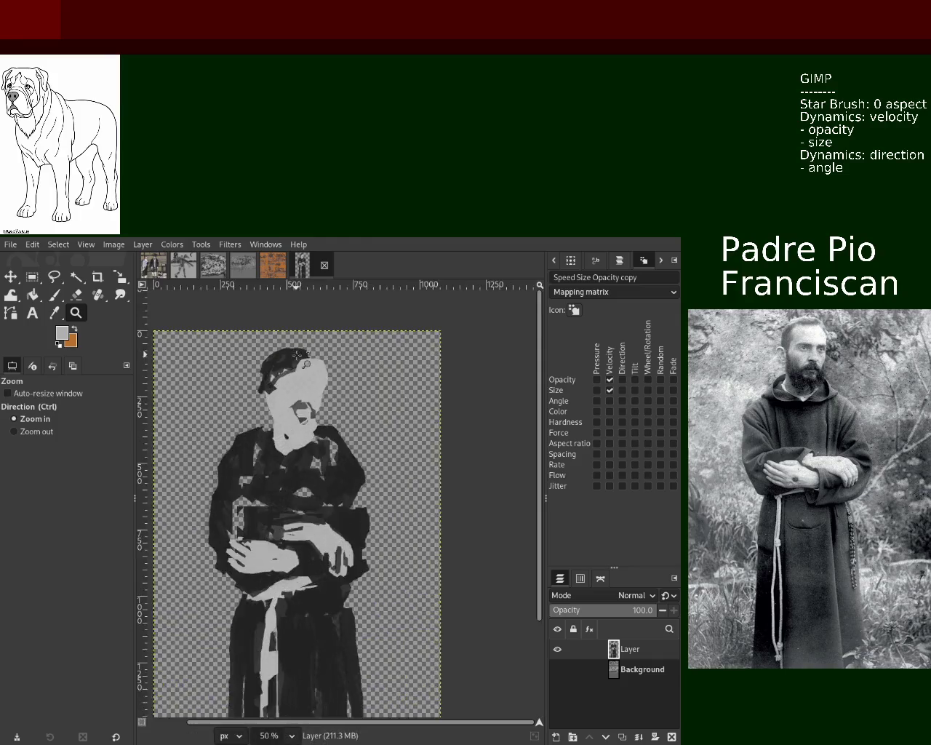
key(1)
click(51, 293)
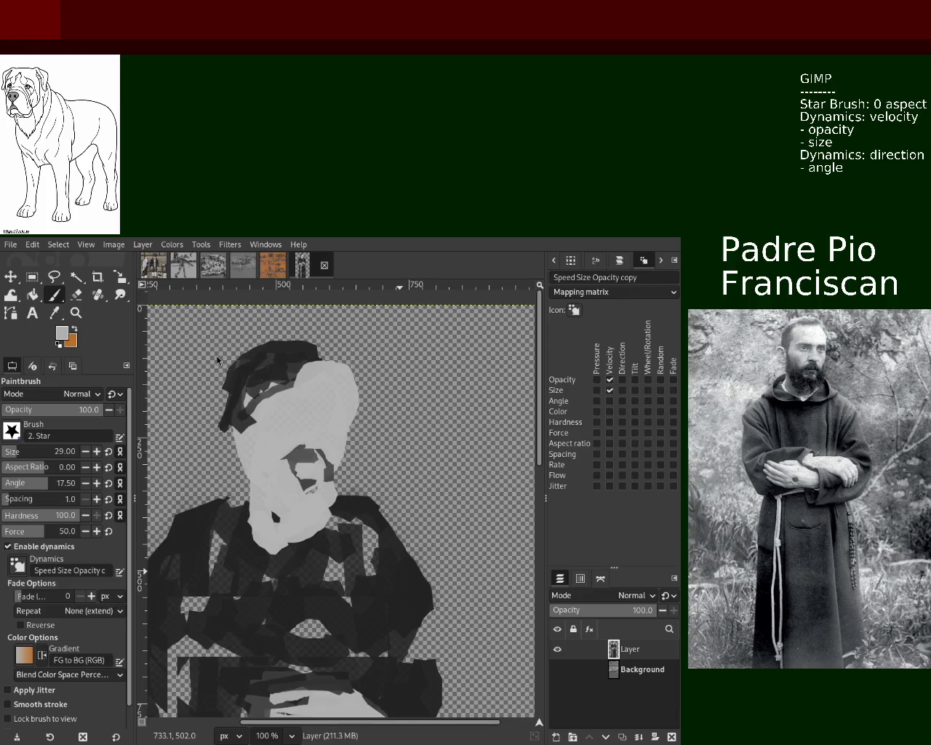
Paint dark star strokes over the face and around the eyes, undoing the stray chin stroke.
ctrl+click(273, 368)
mouse_move(251, 451)
mouse_down()
mouse_move(275, 459)
mouse_move(255, 465)
mouse_up()
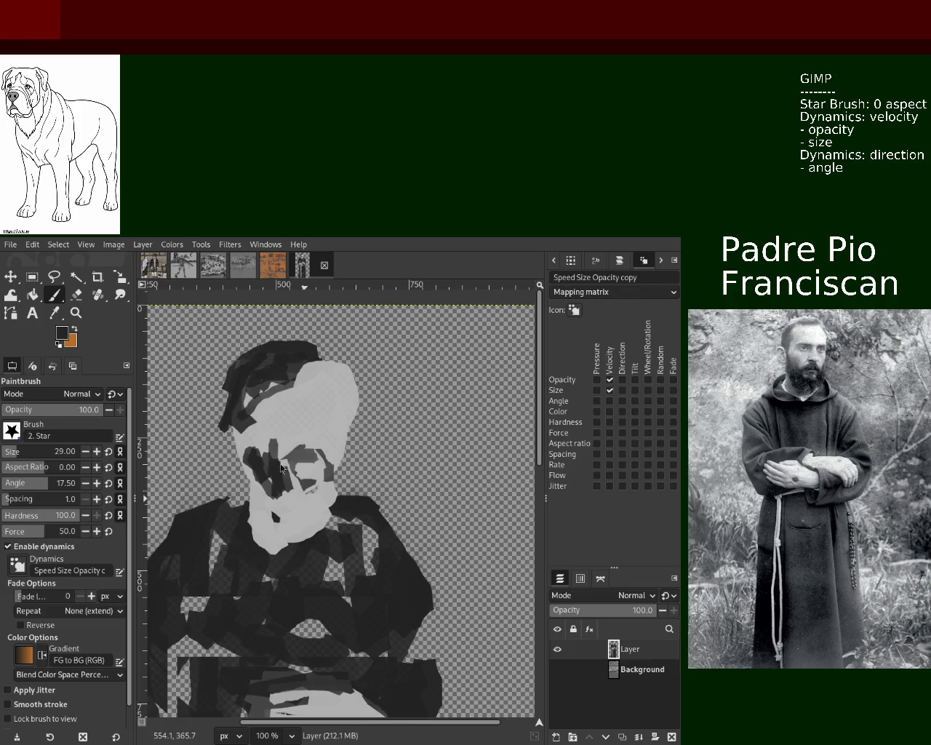
mouse_move(275, 463)
mouse_down()
mouse_move(246, 459)
mouse_move(253, 449)
mouse_move(251, 459)
mouse_move(328, 521)
mouse_up()
ctrl+click(269, 436)
ctrl+click(251, 466)
ctrl+click(260, 464)
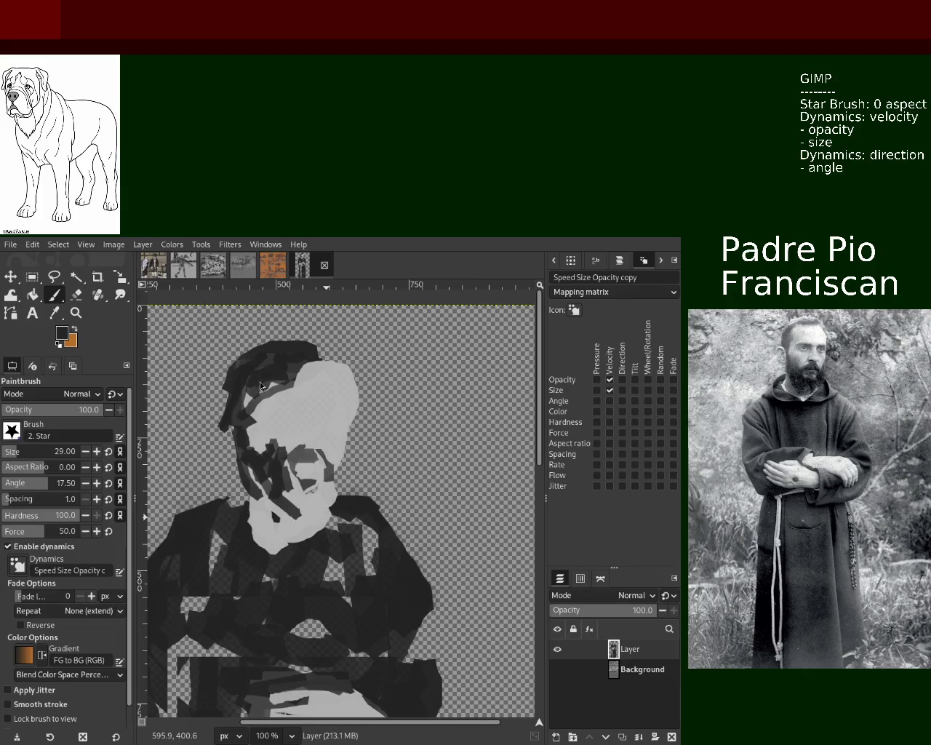
key(ctrl+z)
Darken the lower left chin and paint medium grey over the nose and upper lip.
mouse_move(258, 509)
mouse_down()
mouse_move(295, 533)
mouse_move(336, 521)
mouse_move(258, 509)
mouse_move(325, 475)
mouse_move(332, 494)
mouse_up()
ctrl+click(320, 499)
ctrl+click(287, 483)
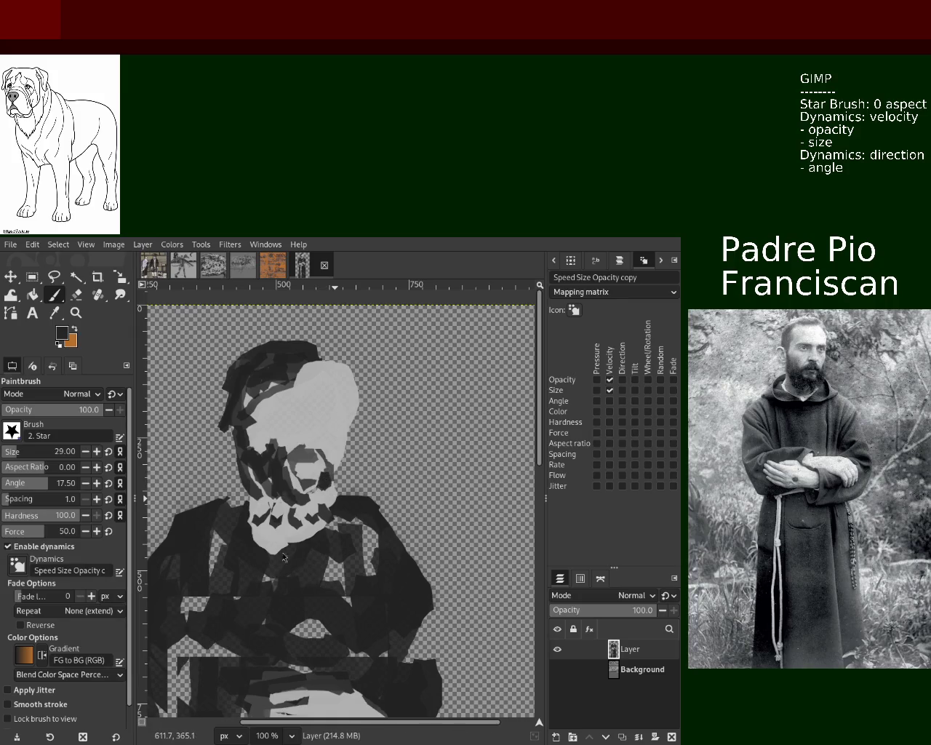
ctrl+click(300, 437)
mouse_move(299, 438)
mouse_down()
mouse_move(288, 475)
mouse_move(286, 464)
mouse_move(332, 466)
mouse_up()
ctrl+click(275, 459)
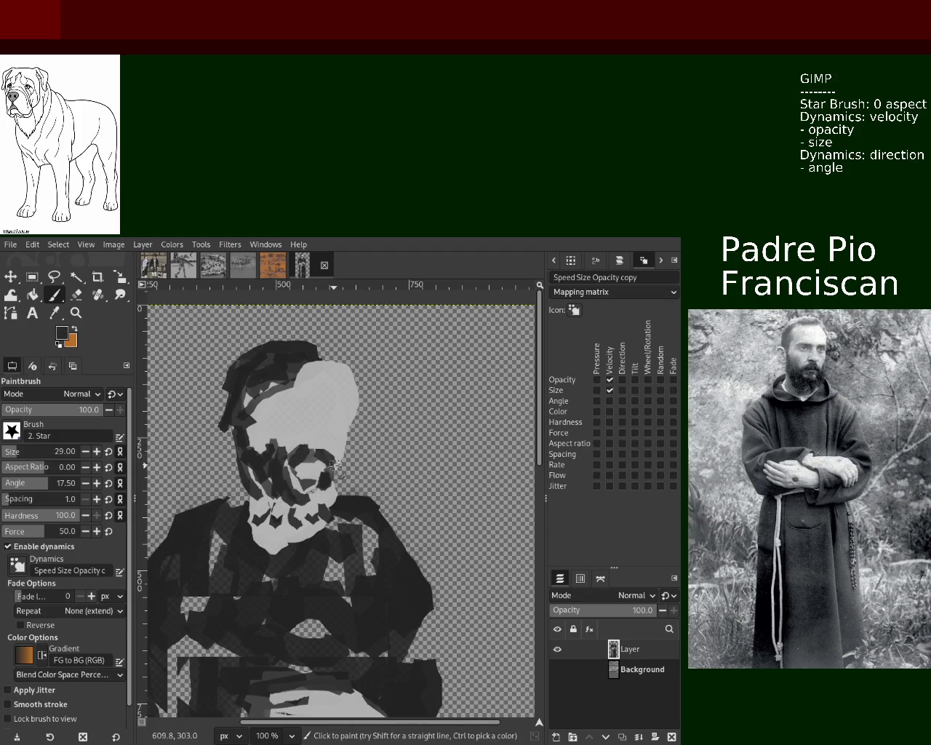
Cover light patches on the face's left side in dark grey and add a light patch near the brow.
ctrl+click(315, 430)
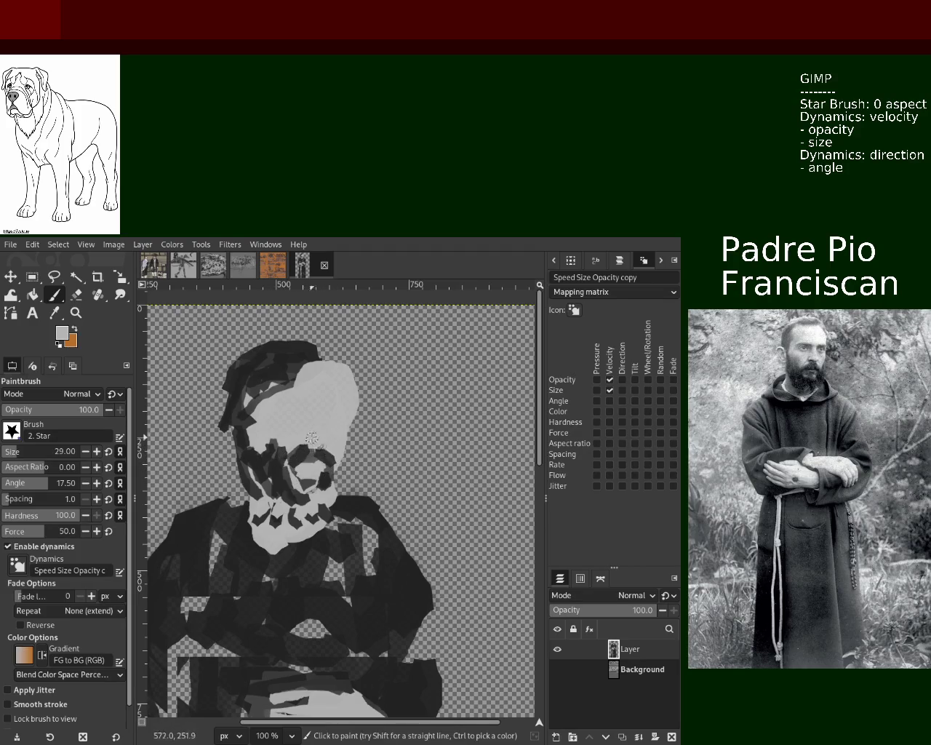
ctrl+click(290, 371)
drag(254, 391, 243, 442)
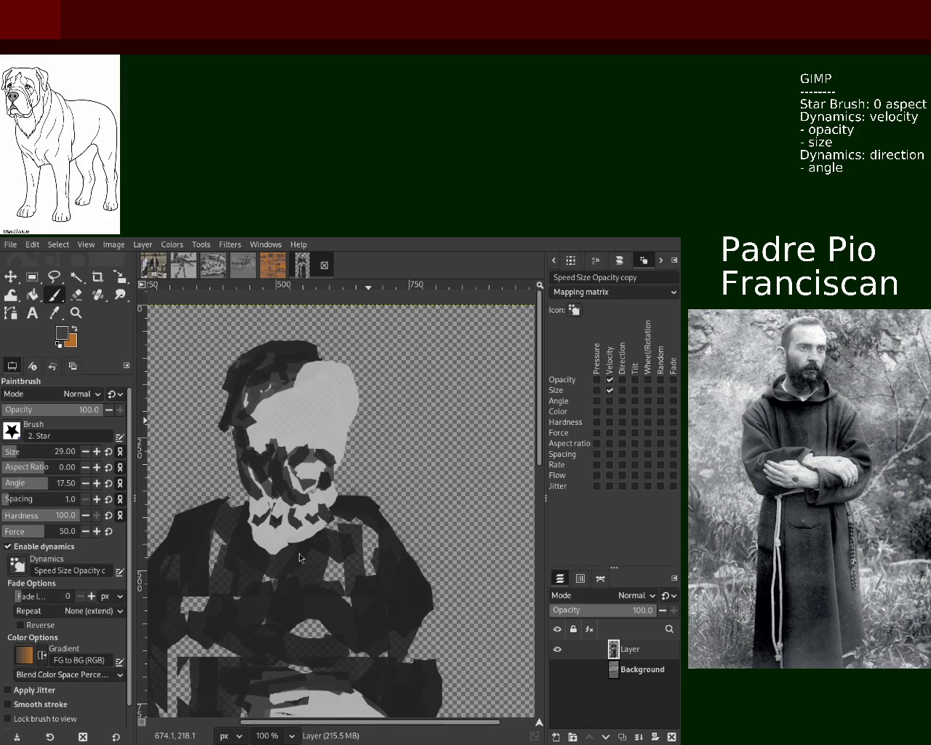
ctrl+click(302, 374)
drag(291, 385, 273, 385)
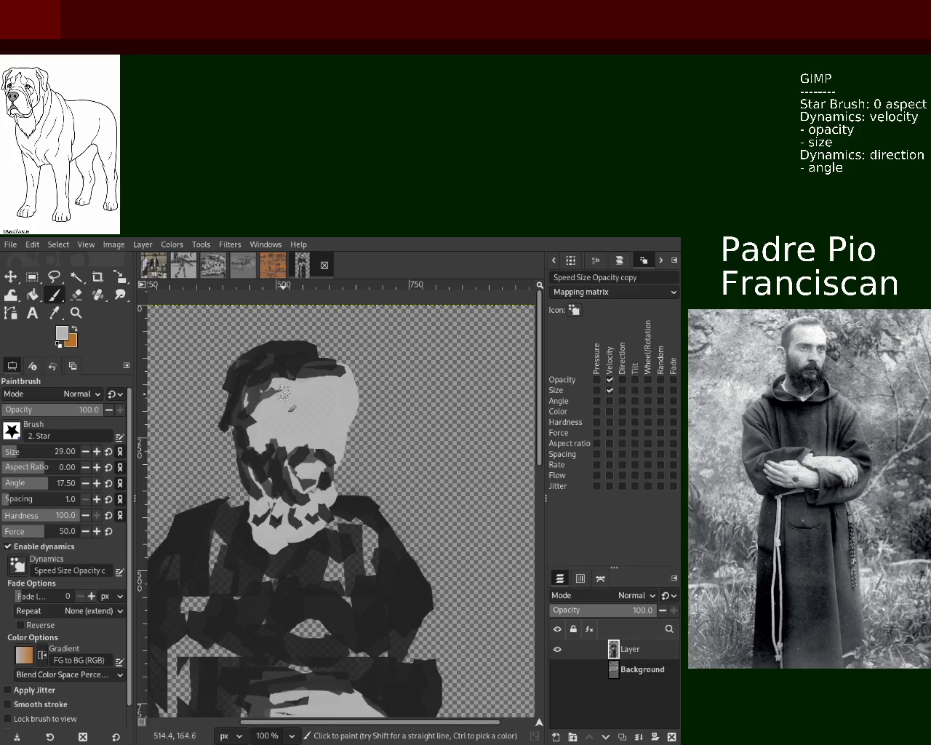
ctrl+click(269, 371)
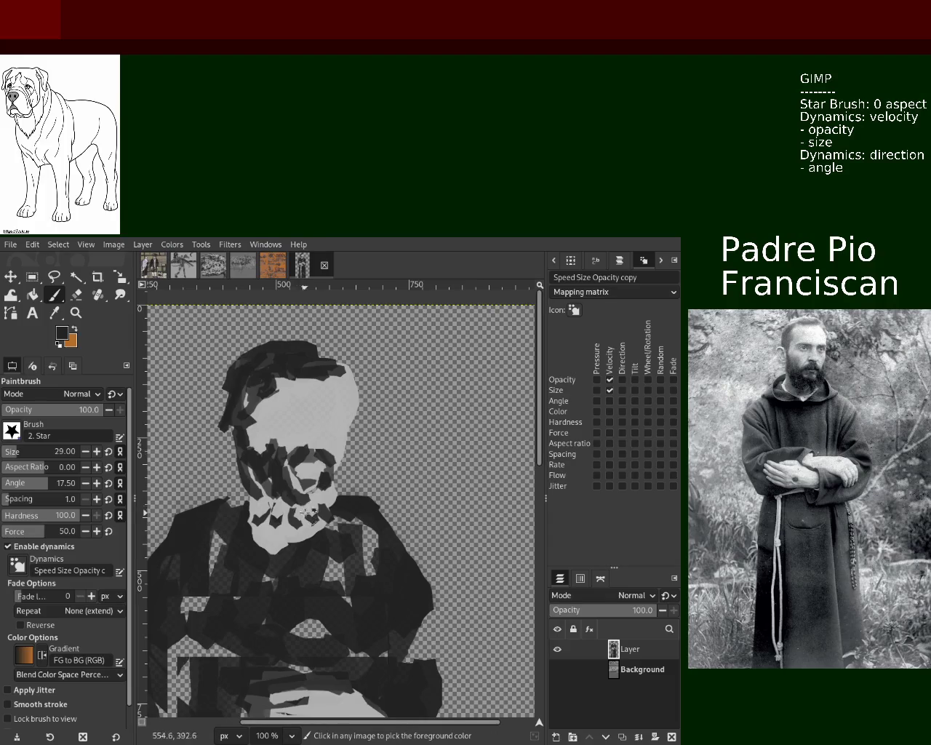
Add dark marks on the nose, left cheek and beard, undoing the marks on the face's left side.
mouse_move(313, 466)
mouse_down()
mouse_move(308, 474)
mouse_move(325, 482)
mouse_up()
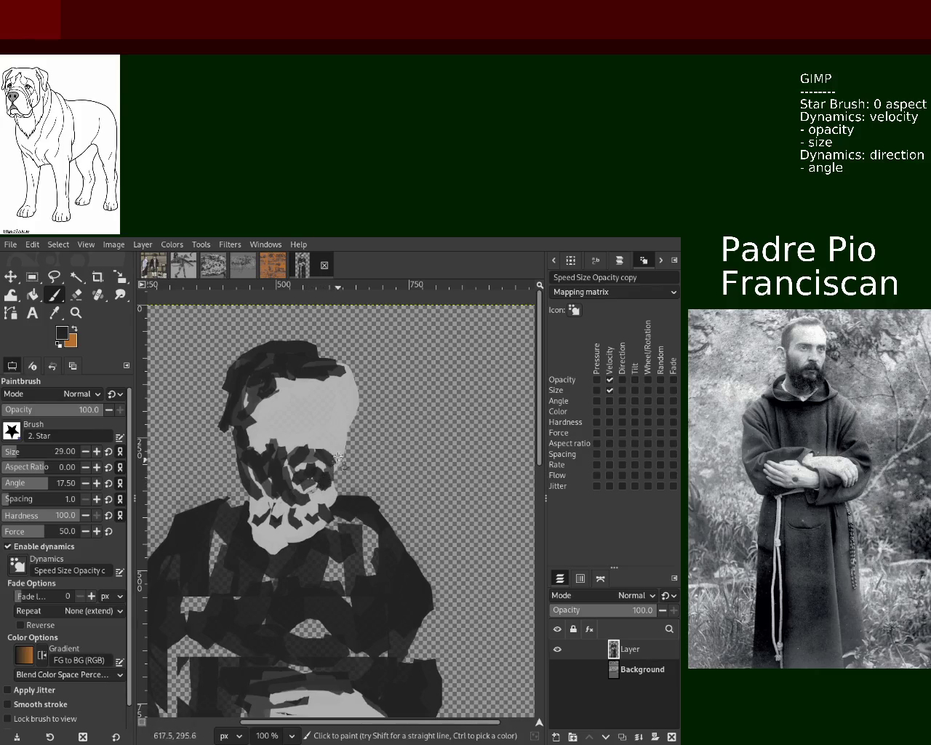
ctrl+click(324, 442)
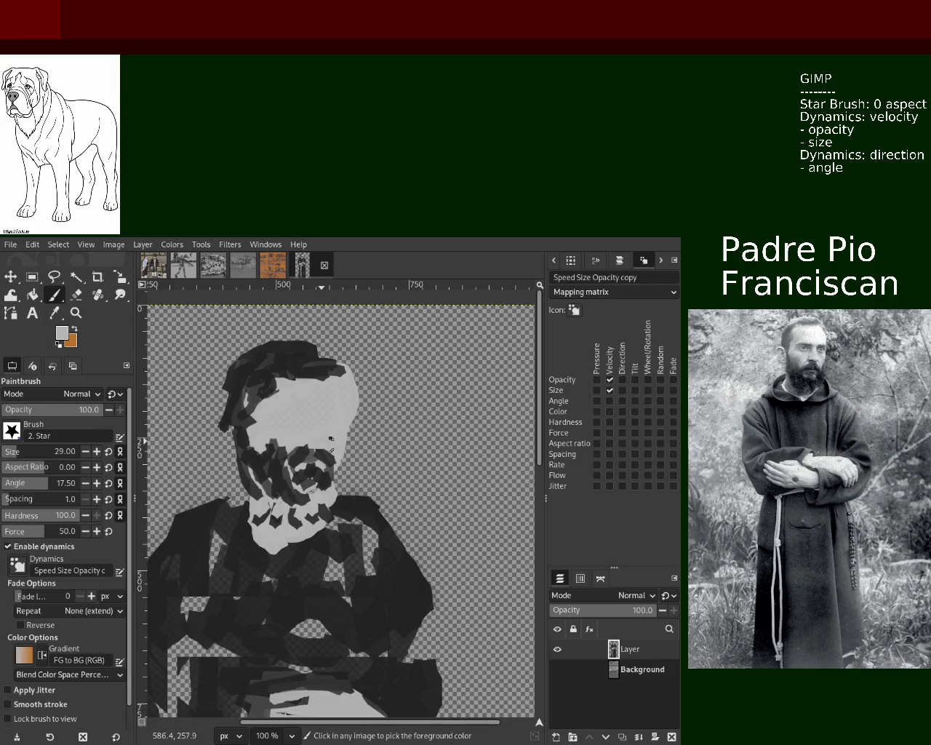
ctrl+click(247, 455)
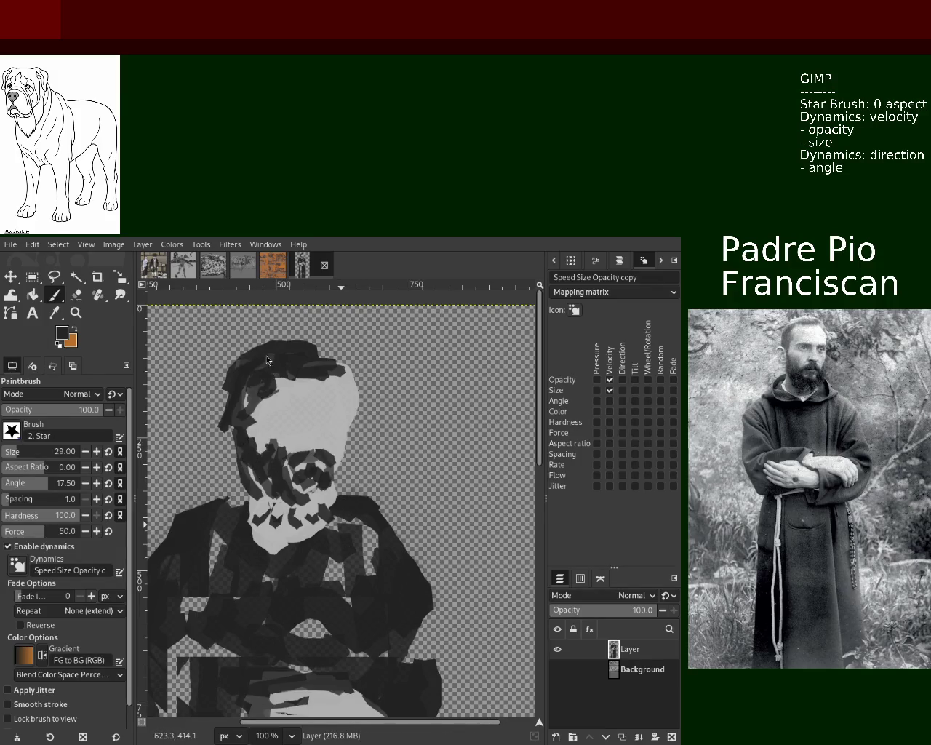
drag(285, 451, 237, 461)
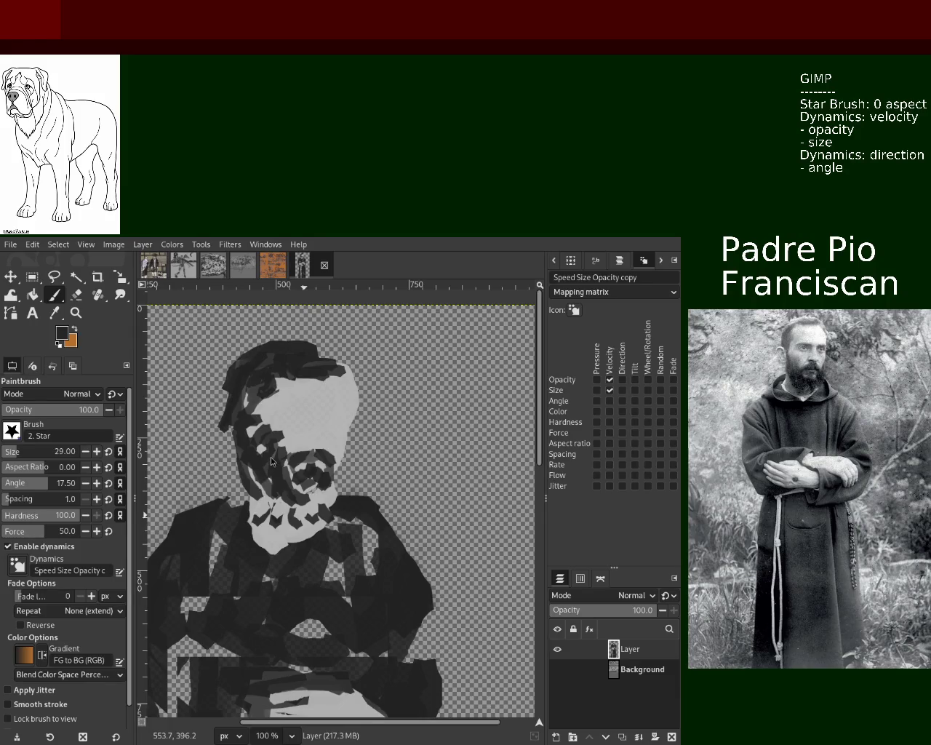
ctrl+click(282, 422)
ctrl+click(283, 392)
mouse_move(279, 380)
mouse_down()
mouse_move(273, 397)
mouse_move(251, 404)
mouse_up()
key(ctrl+z)
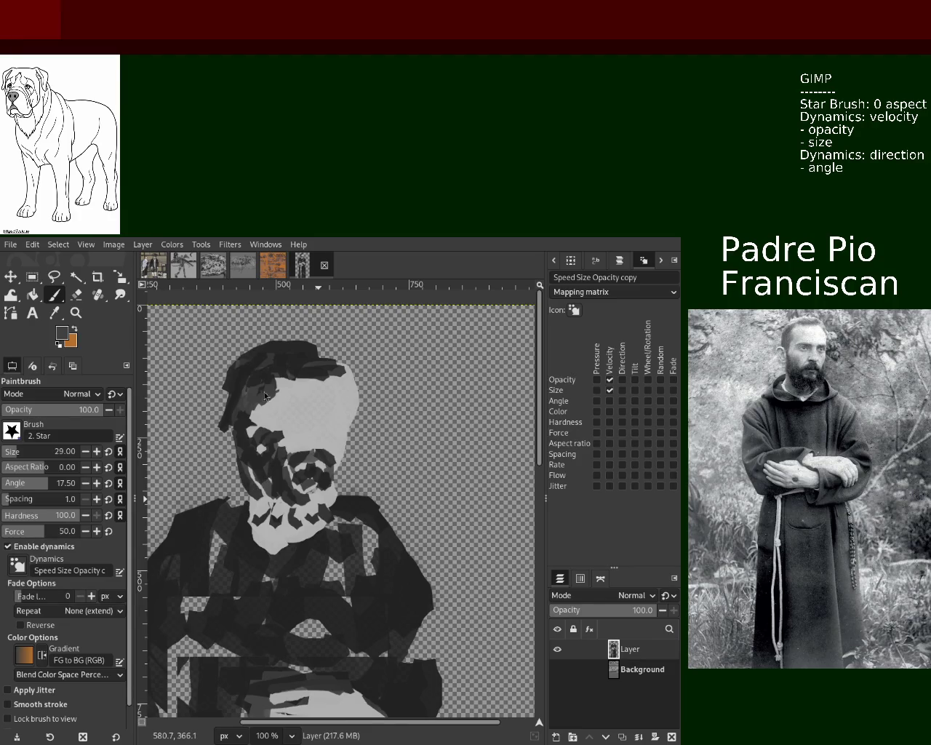
Reshape the hat edge with light grey and erase part of the face's right edge.
ctrl+click(320, 407)
mouse_move(342, 367)
mouse_down()
mouse_move(288, 380)
mouse_move(308, 362)
mouse_move(281, 370)
mouse_up()
ctrl+click(320, 364)
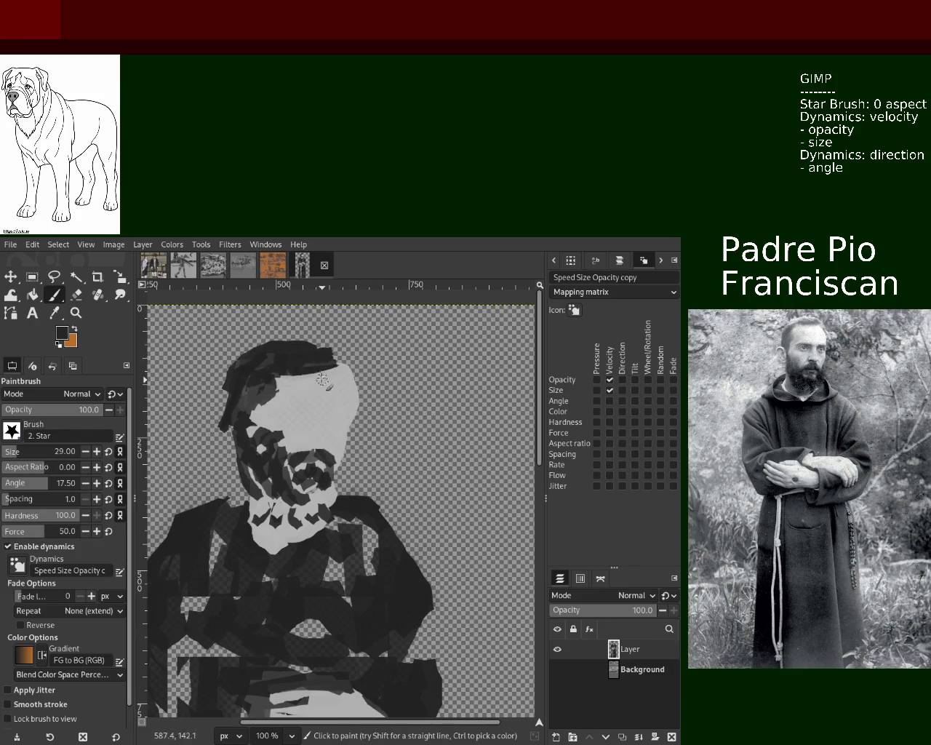
ctrl+click(280, 392)
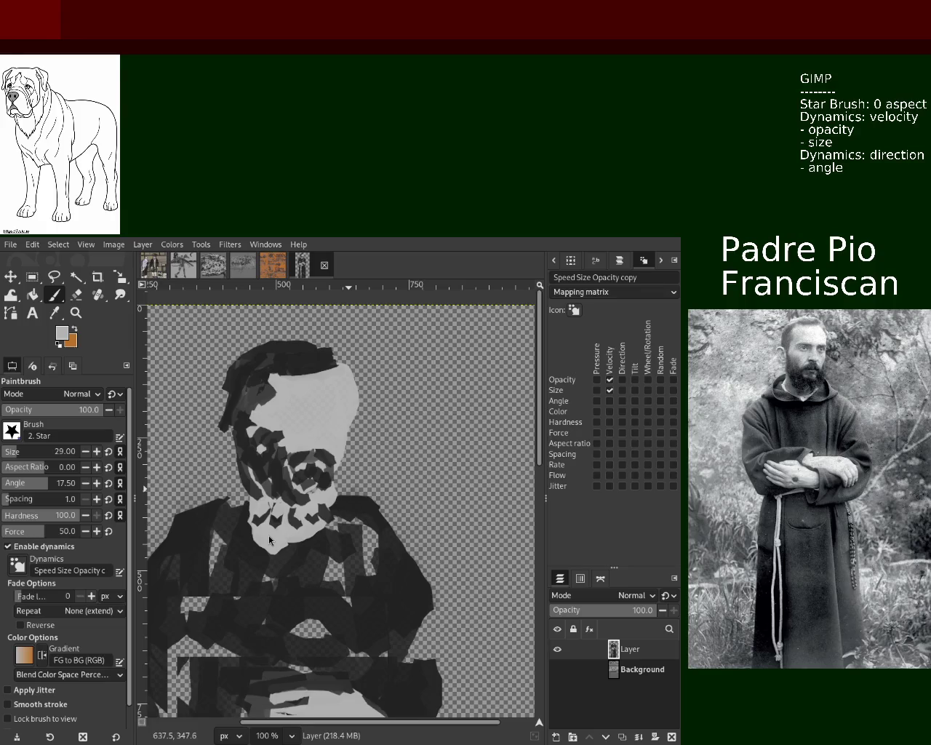
click(76, 294)
mouse_move(369, 444)
mouse_down()
mouse_move(358, 397)
mouse_move(353, 440)
mouse_move(358, 393)
mouse_move(350, 437)
mouse_move(367, 490)
mouse_up()
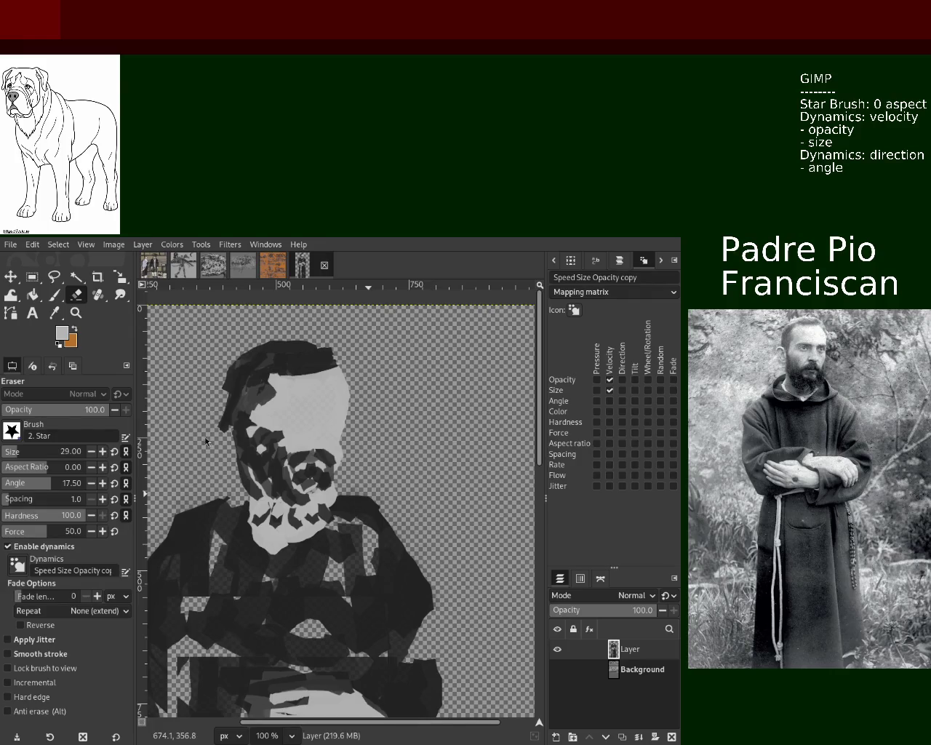
Paint two short dark-grey eyebrow strokes with a dark mark beside the right eye.
key(ctrl)
ctrl+click(281, 484)
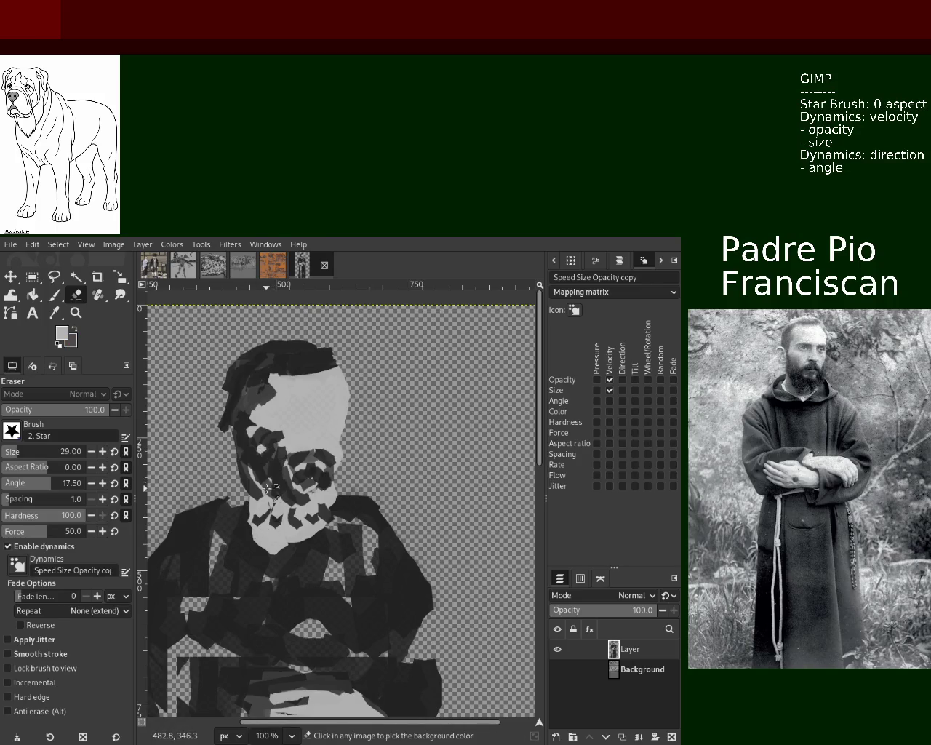
scroll(15, 445, up, 2)
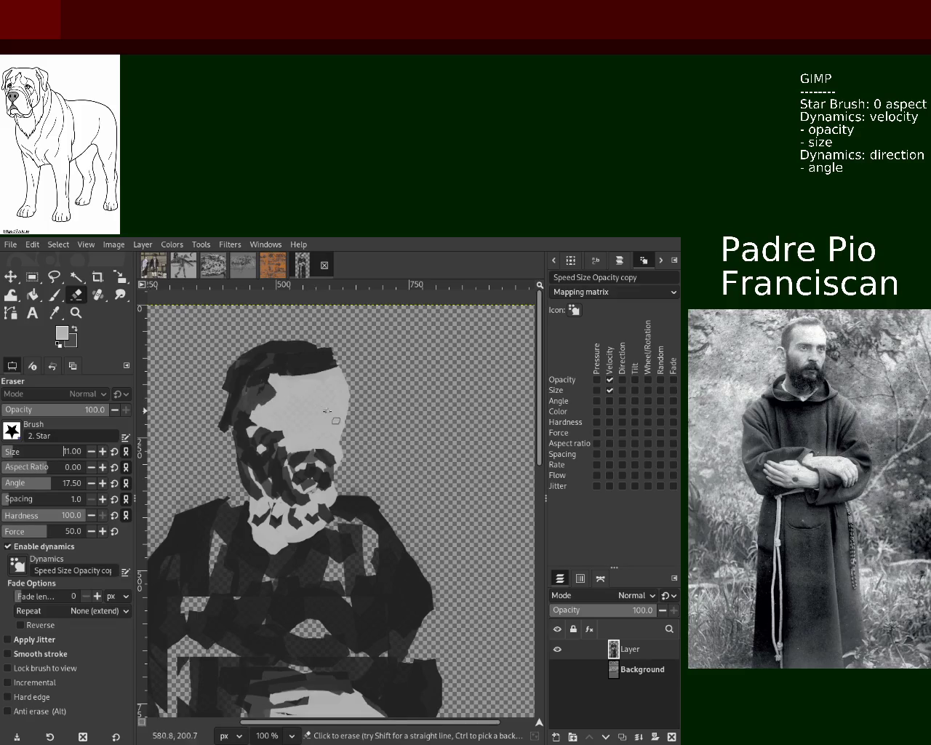
click(55, 295)
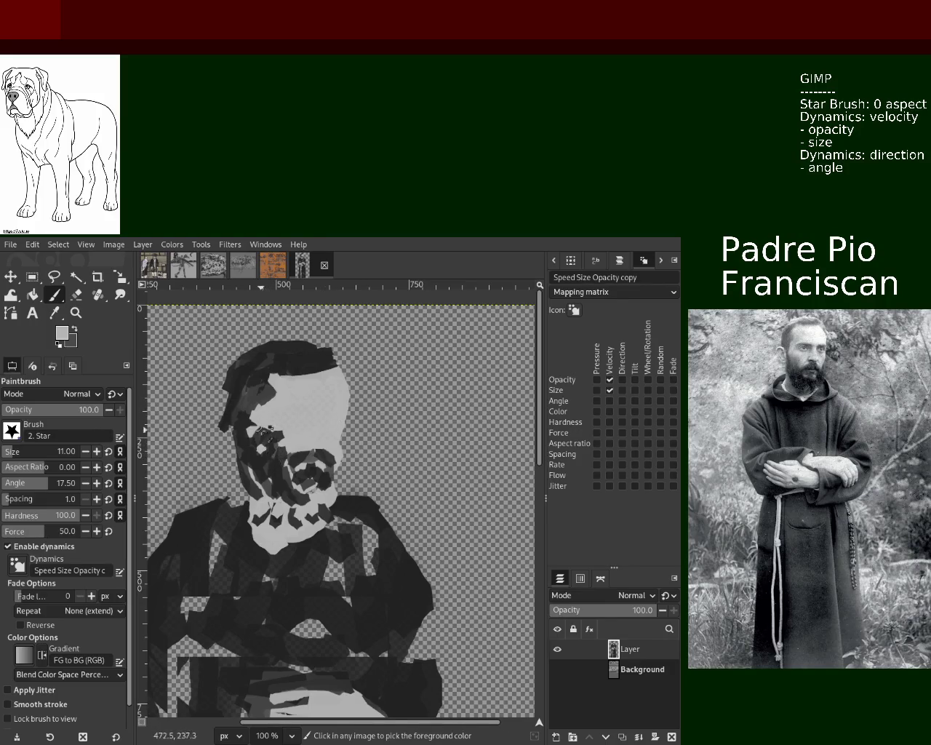
ctrl+click(265, 431)
mouse_move(297, 397)
mouse_down()
mouse_move(316, 398)
mouse_move(303, 424)
mouse_up()
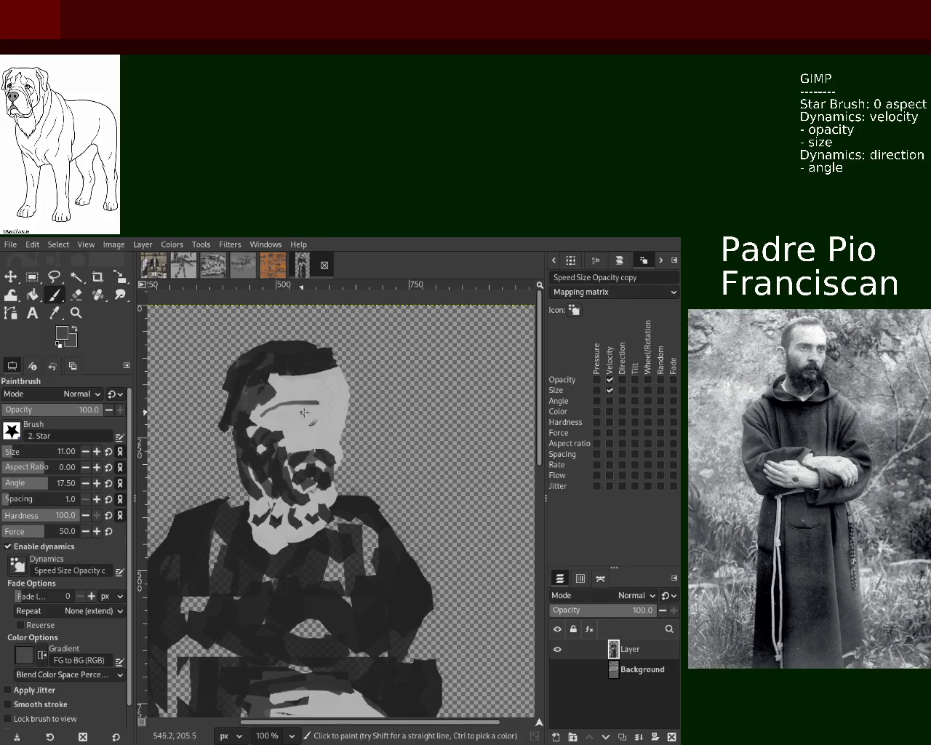
click(332, 412)
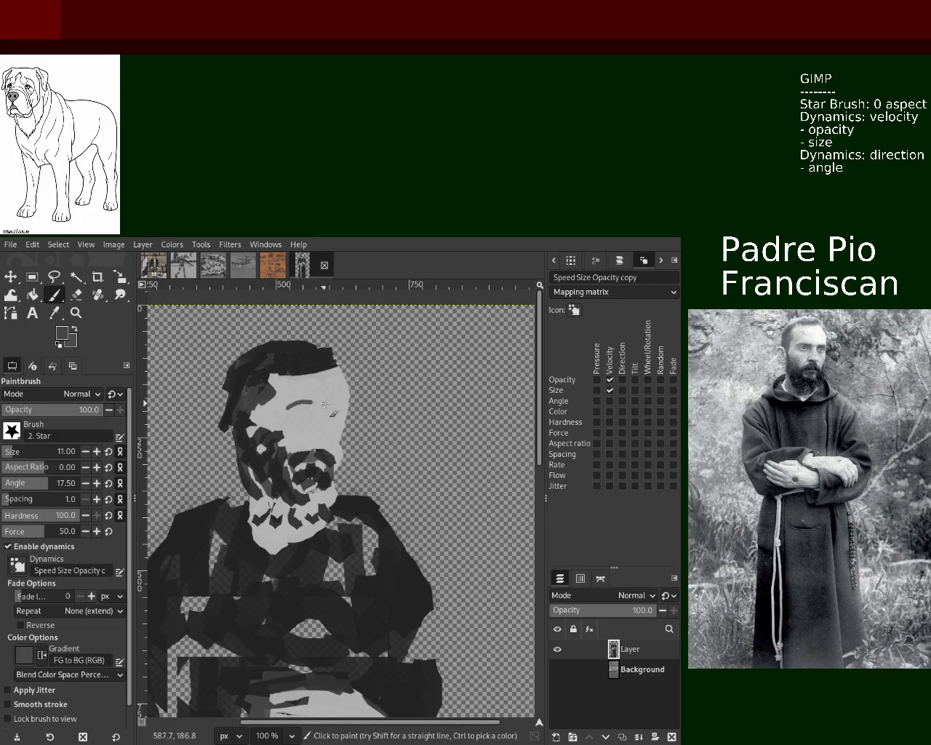
drag(329, 401, 344, 401)
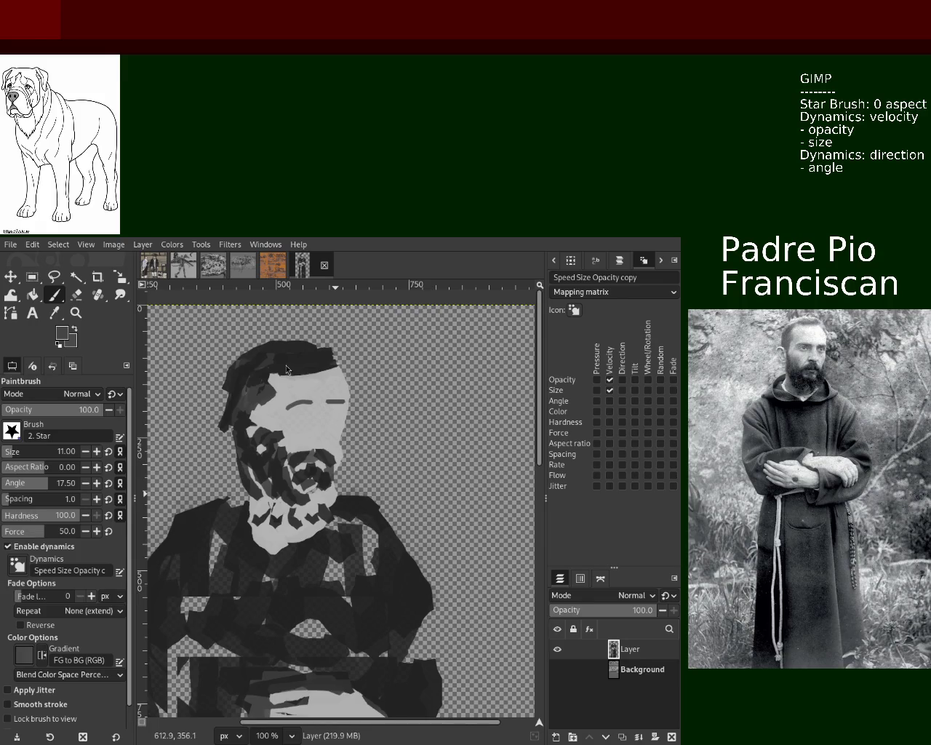
Zoom out to view the whole figure, then zoom back in to 150% on the face.
key(z)
ctrl+click(355, 414)
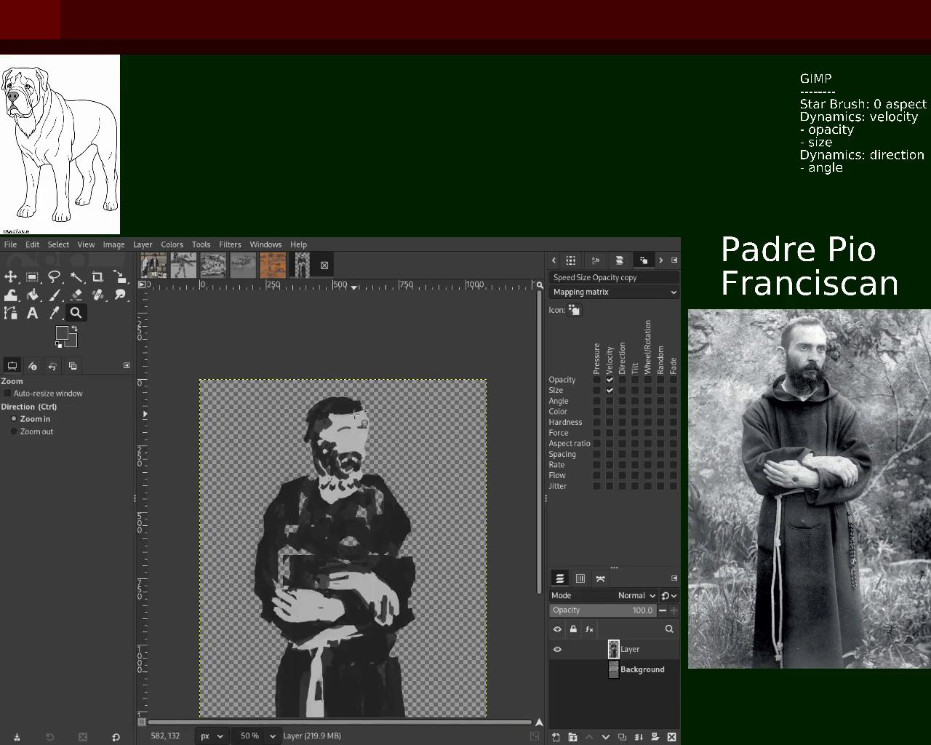
click(355, 414)
click(355, 413)
ctrl+click(355, 414)
ctrl+click(357, 417)
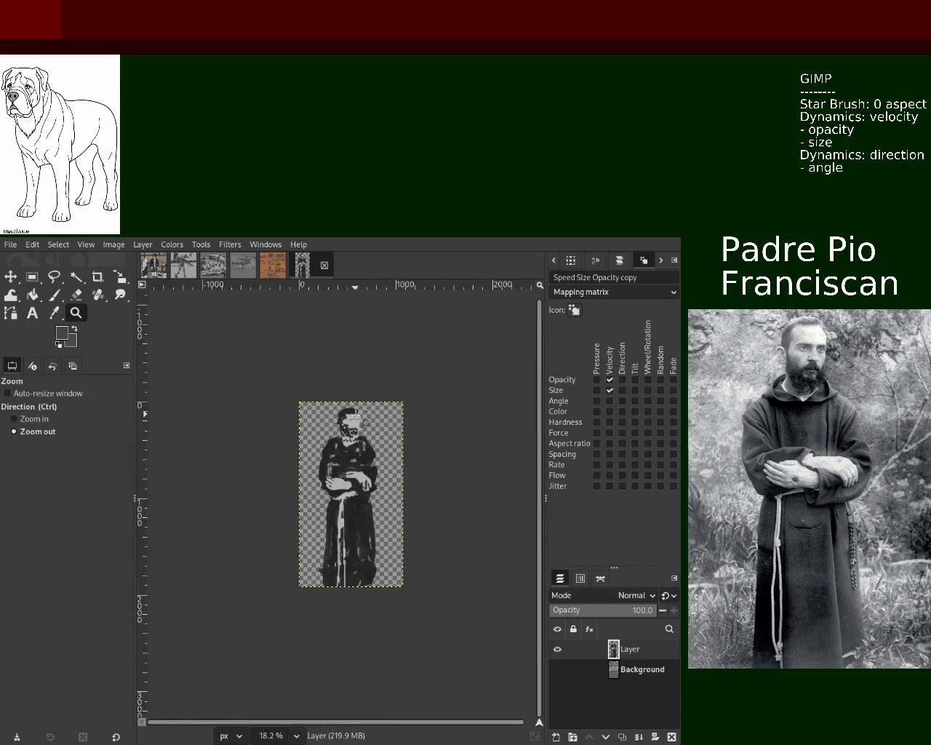
click(360, 429)
click(360, 429)
click(378, 466)
click(379, 465)
click(396, 506)
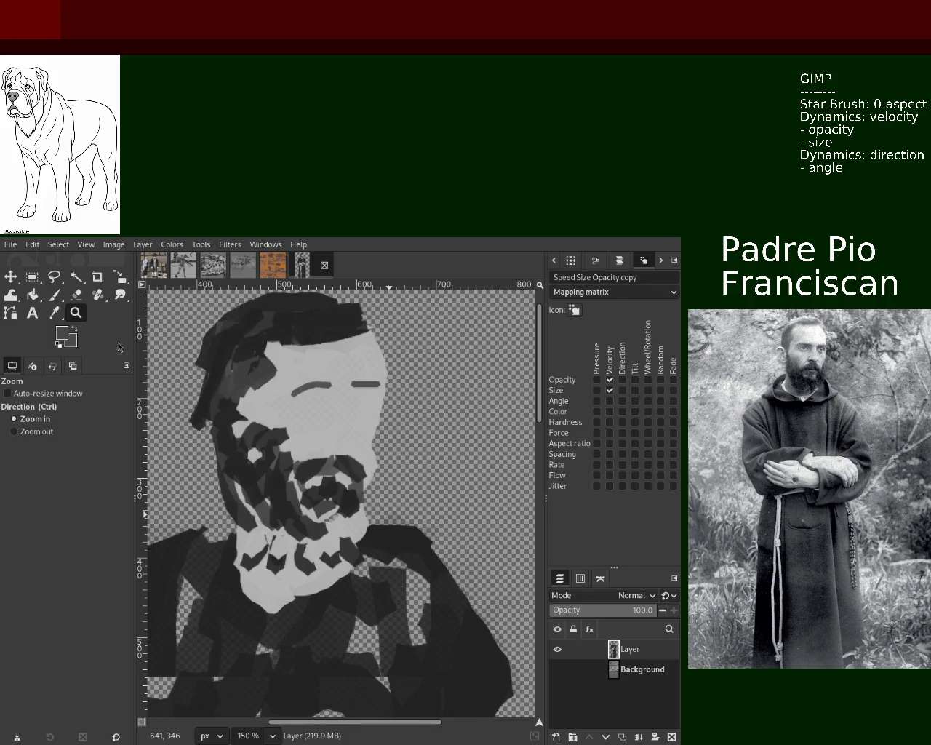
click(55, 298)
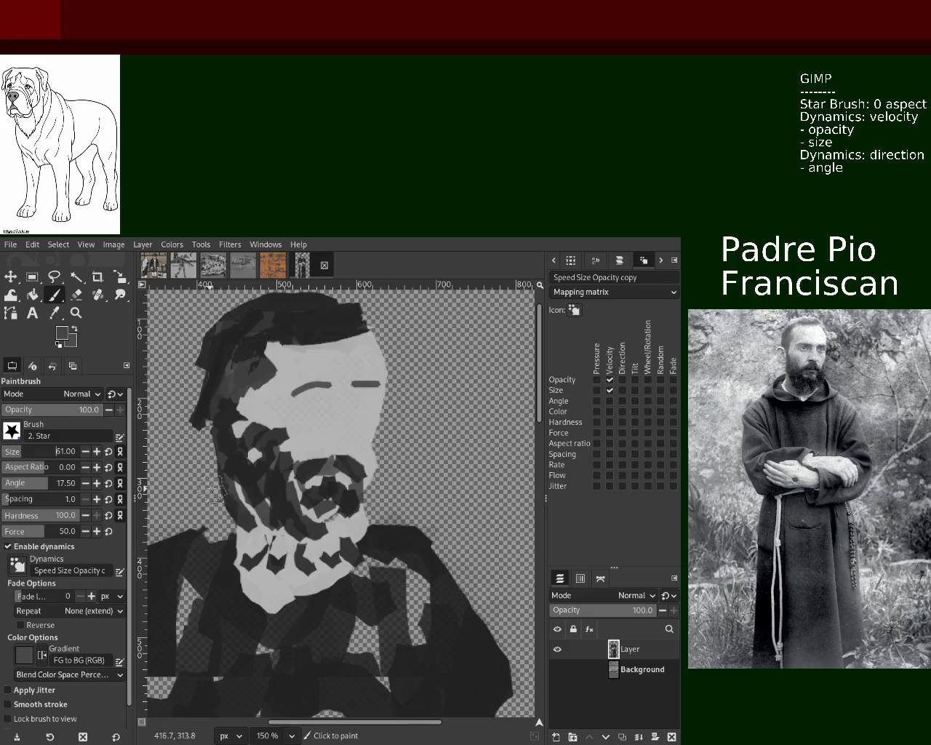
Set the brush size to 17 and paint light-grey star strokes over the collar.
click(13, 456)
key(Delete)
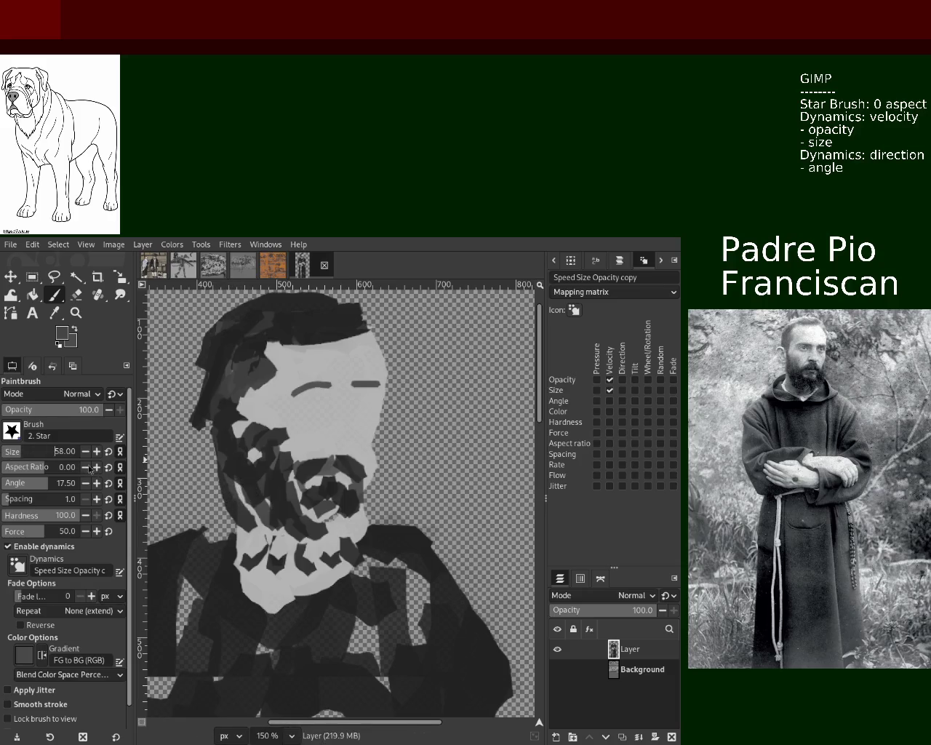
text(6)
ctrl+click(268, 404)
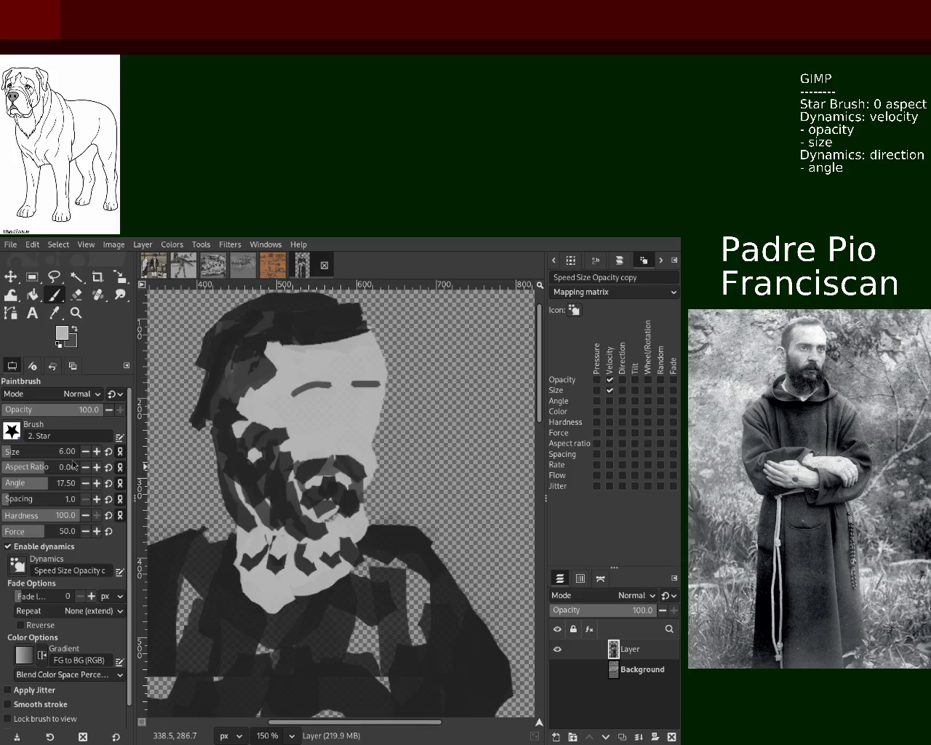
click(10, 454)
drag(238, 489, 231, 547)
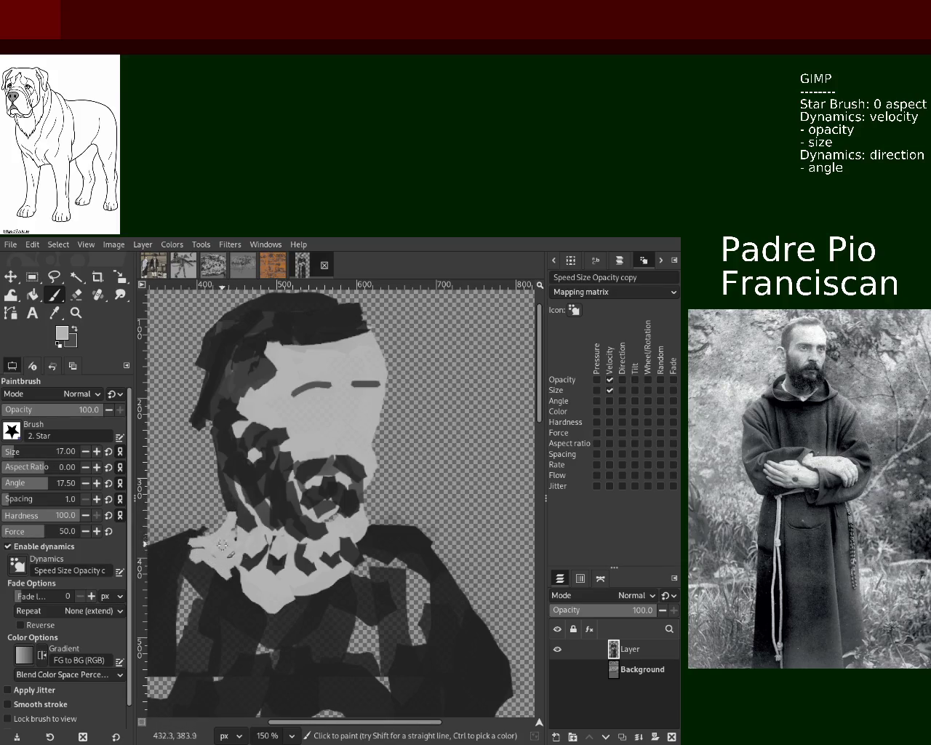
drag(231, 547, 262, 547)
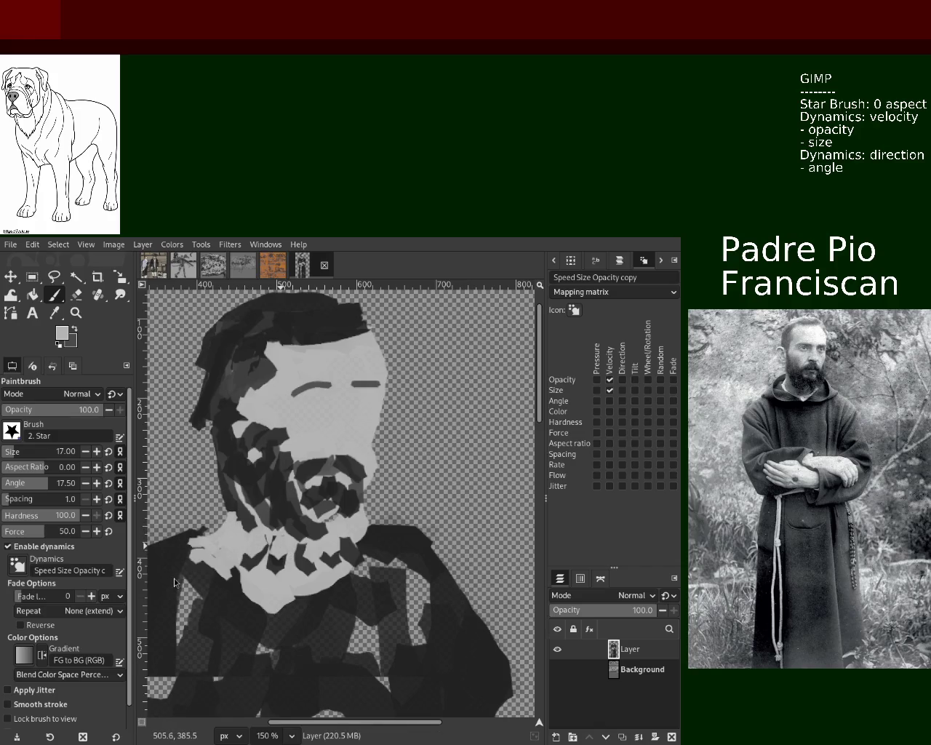
mouse_move(171, 577)
mouse_down()
mouse_move(204, 566)
mouse_move(311, 608)
mouse_up()
Paint a near-black band across the collar's lower edge and touch up the eyebrow end in light grey.
key(x)
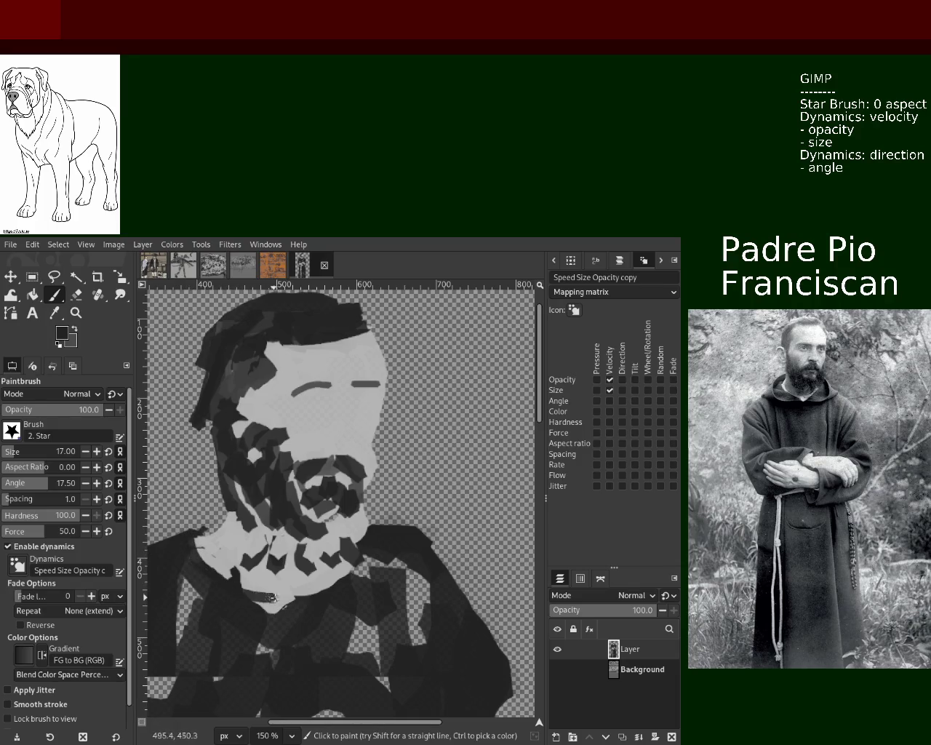
key(x)
click(360, 553)
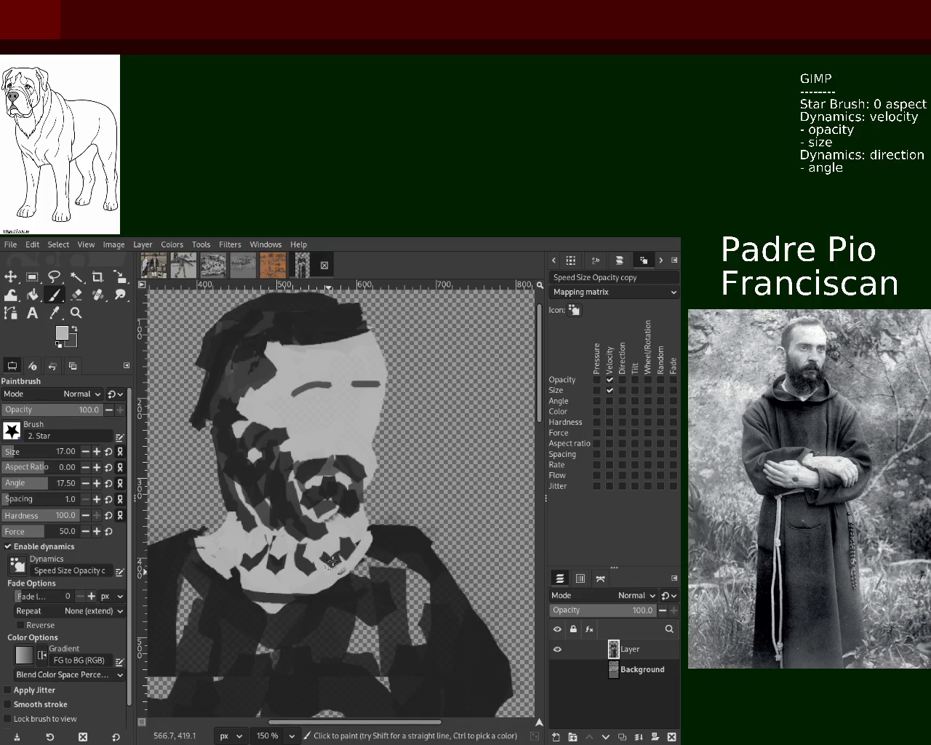
key(x)
drag(348, 549, 247, 553)
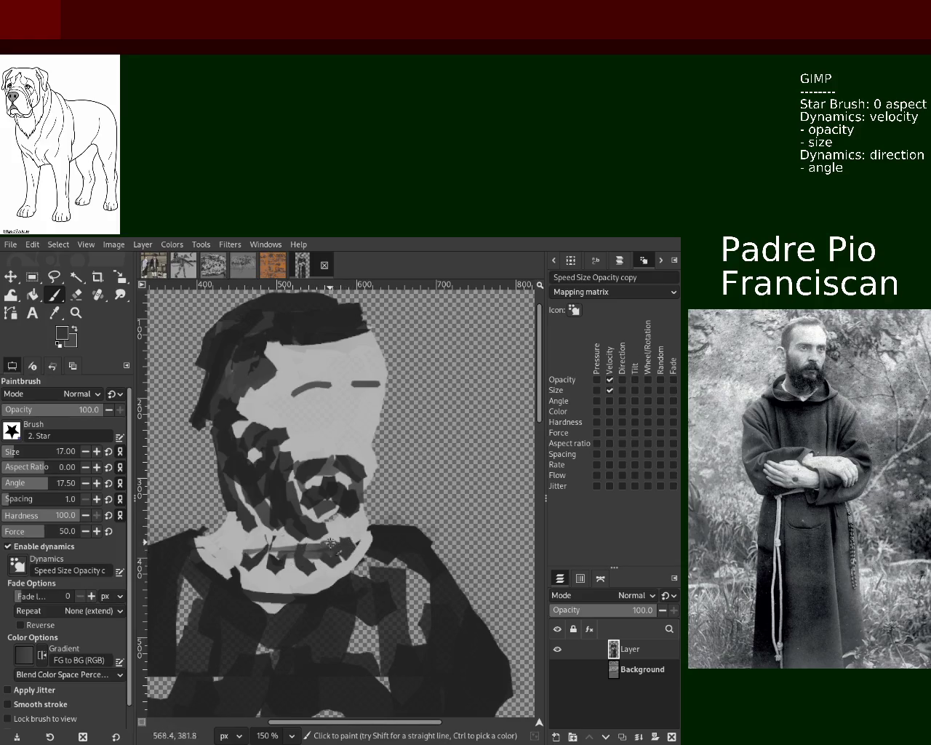
ctrl+click(341, 525)
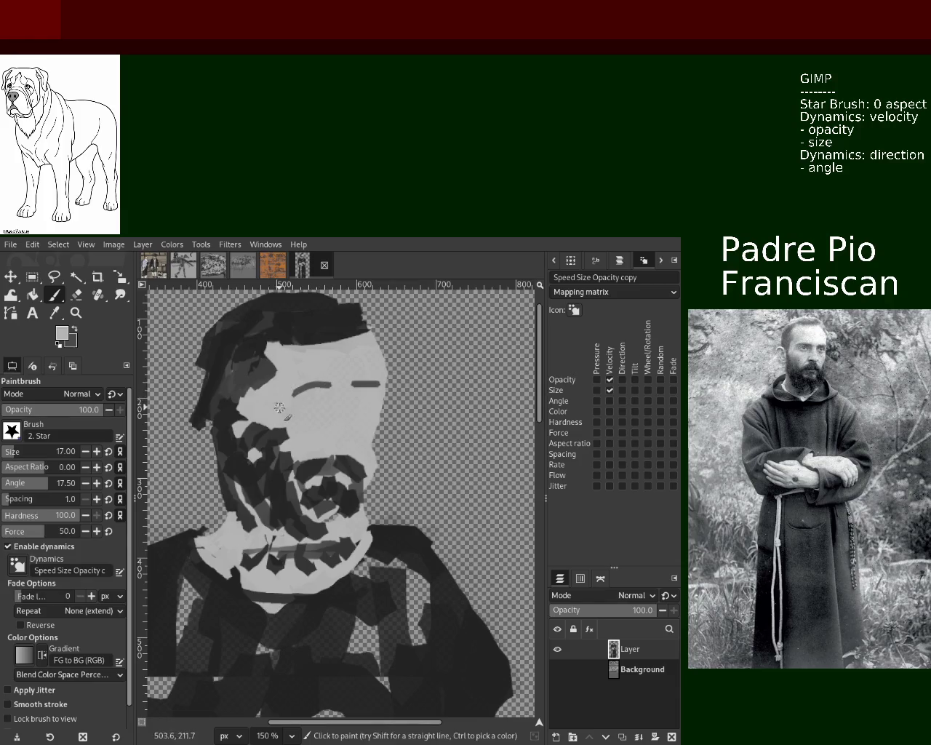
drag(348, 384, 358, 383)
ctrl+click(268, 348)
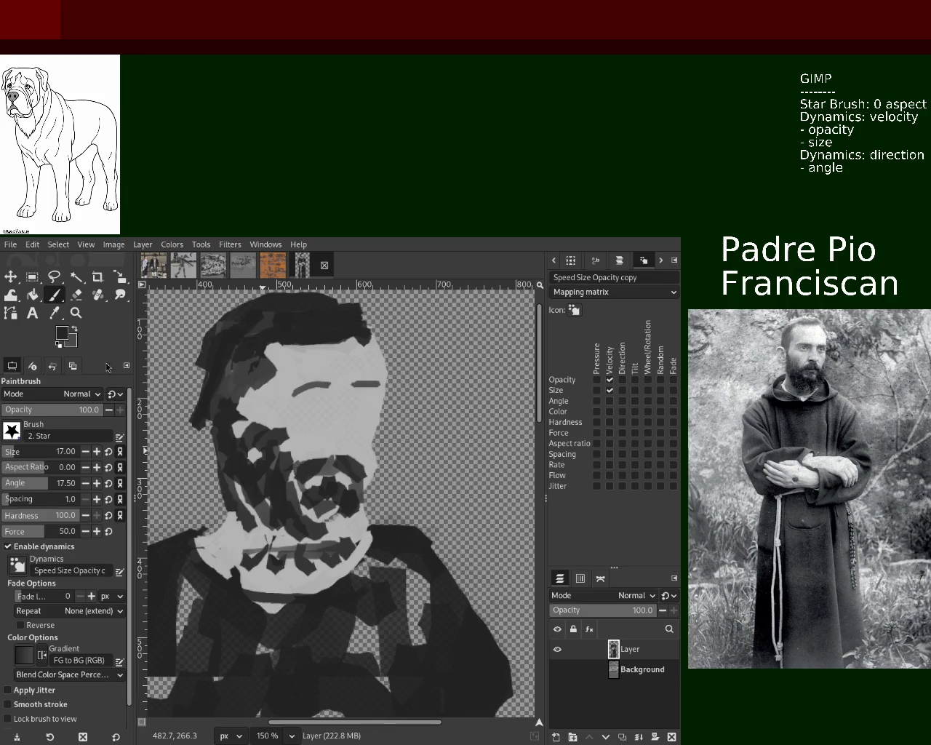
Paint light grey over the dark hair band, left cheek and forehead after undoing a trial erase.
click(77, 294)
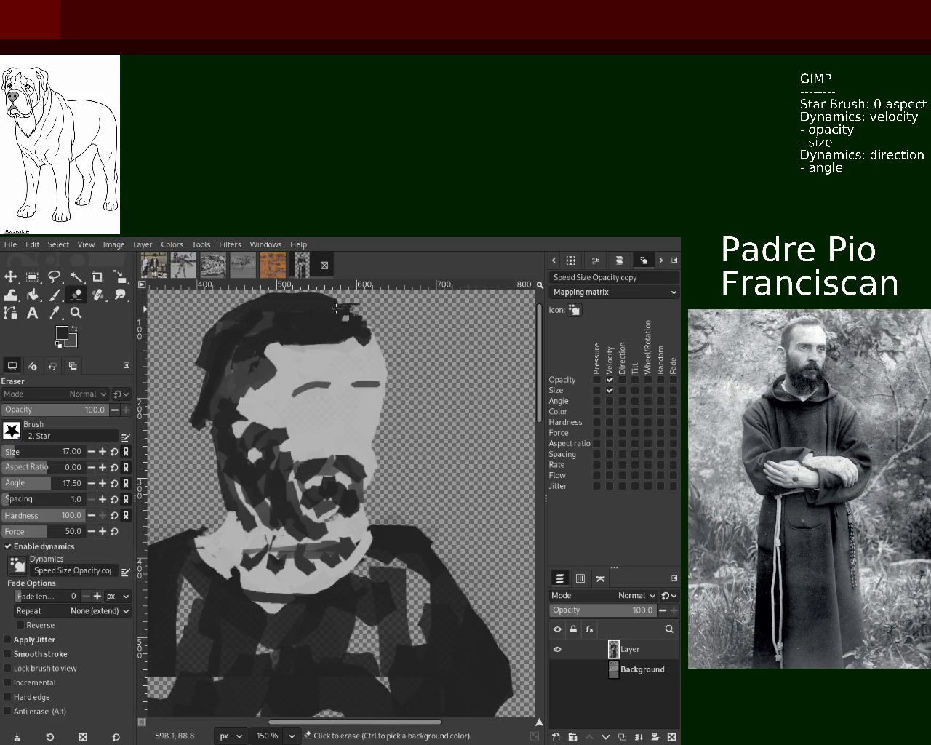
drag(333, 301, 210, 324)
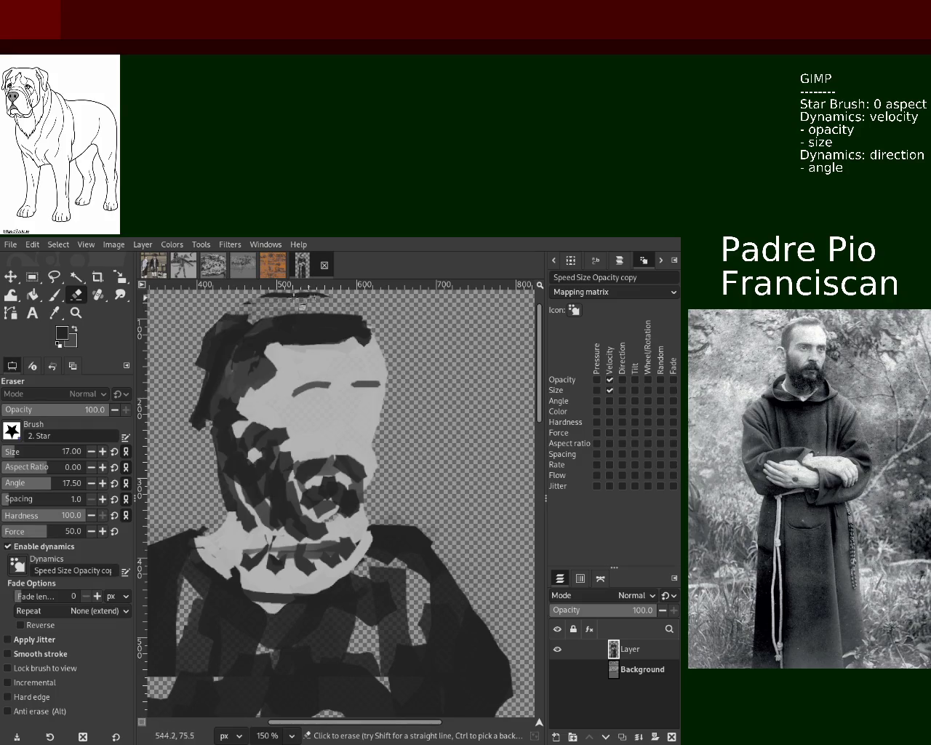
key(ctrl+z)
key(ctrl+z)
key(p)
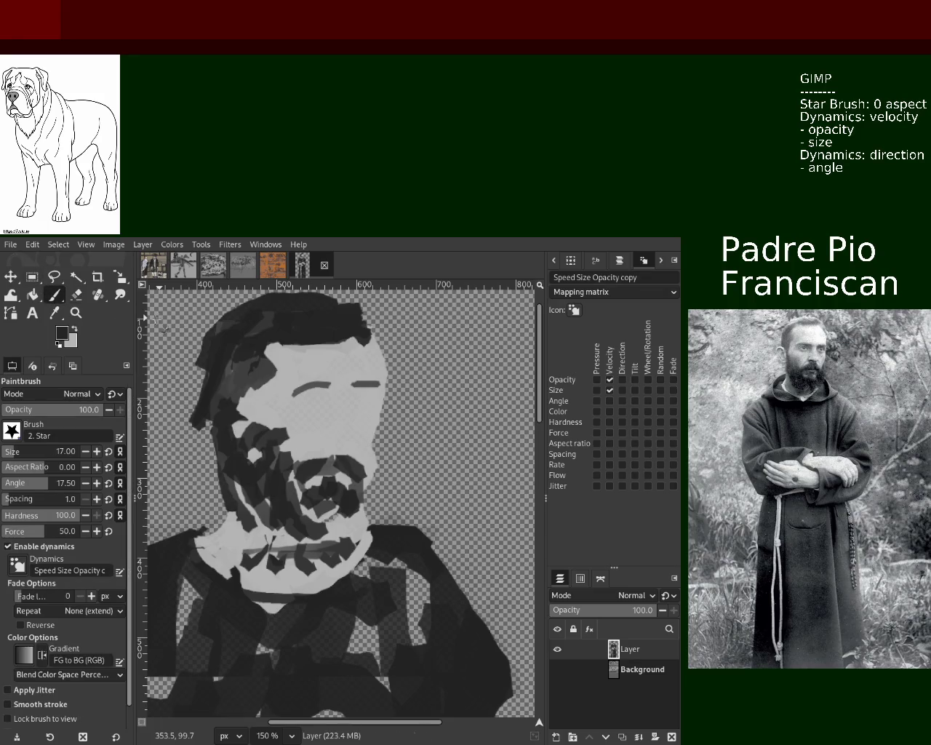
ctrl+click(360, 341)
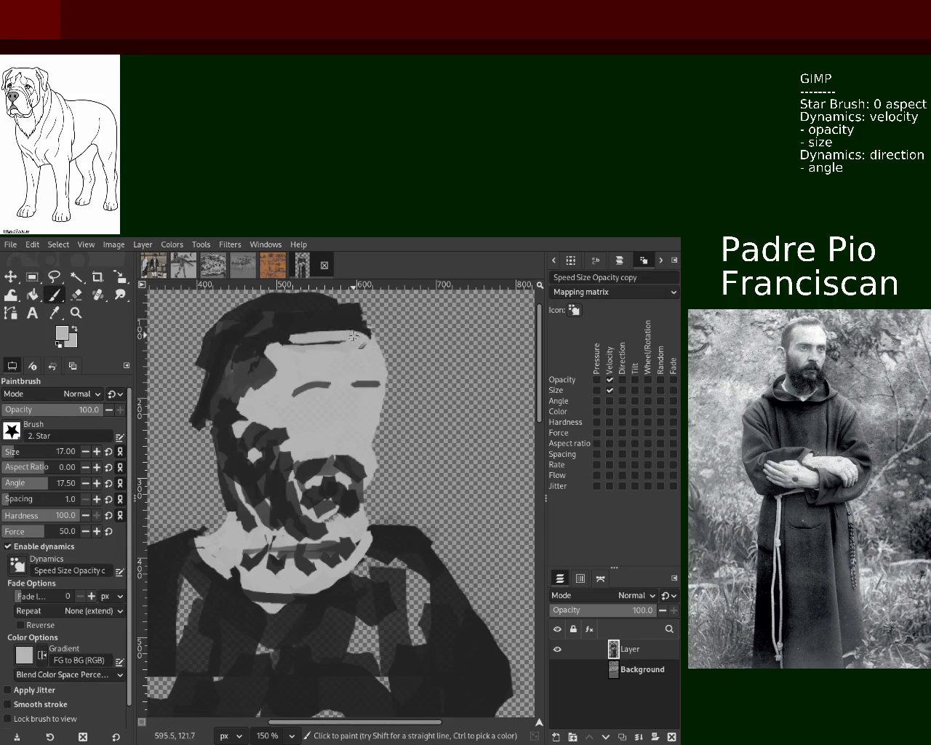
drag(293, 323, 268, 404)
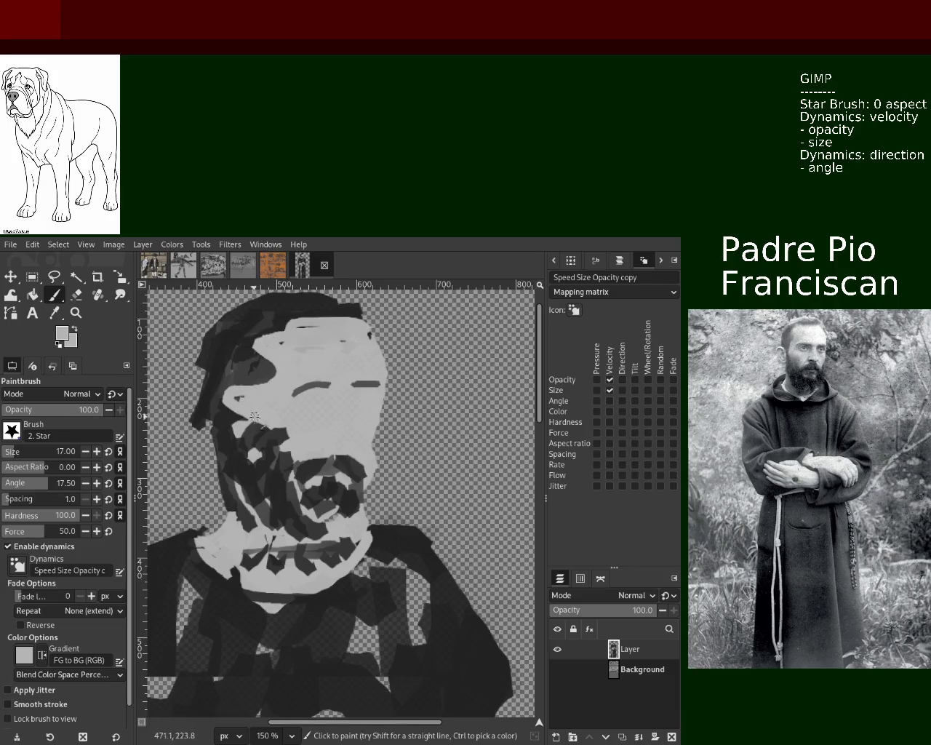
ctrl+click(240, 350)
ctrl+click(251, 373)
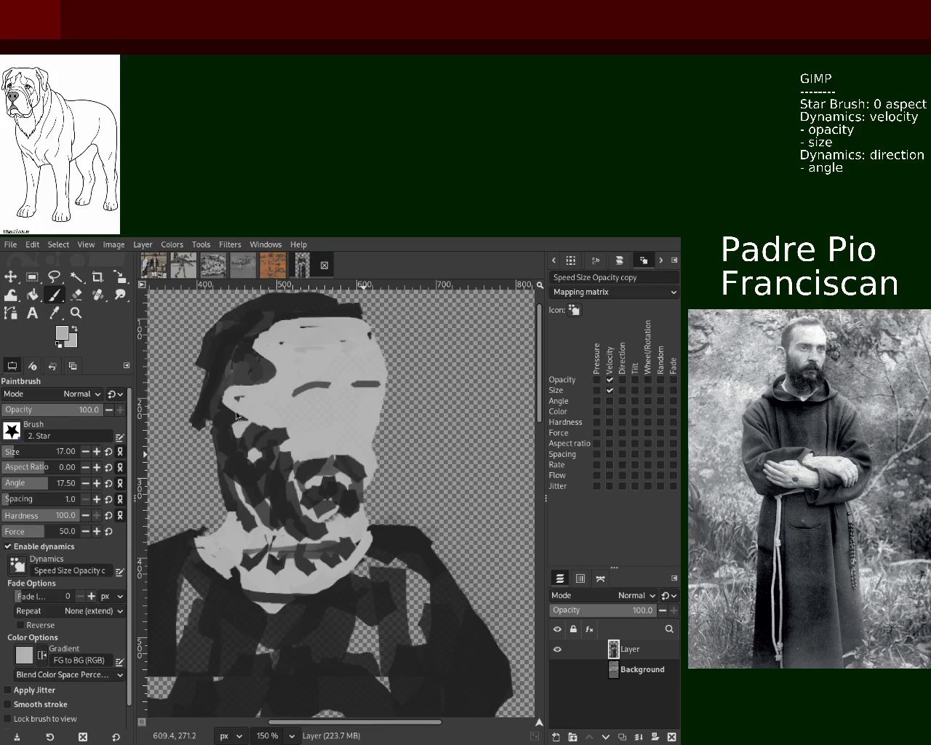
drag(270, 360, 246, 386)
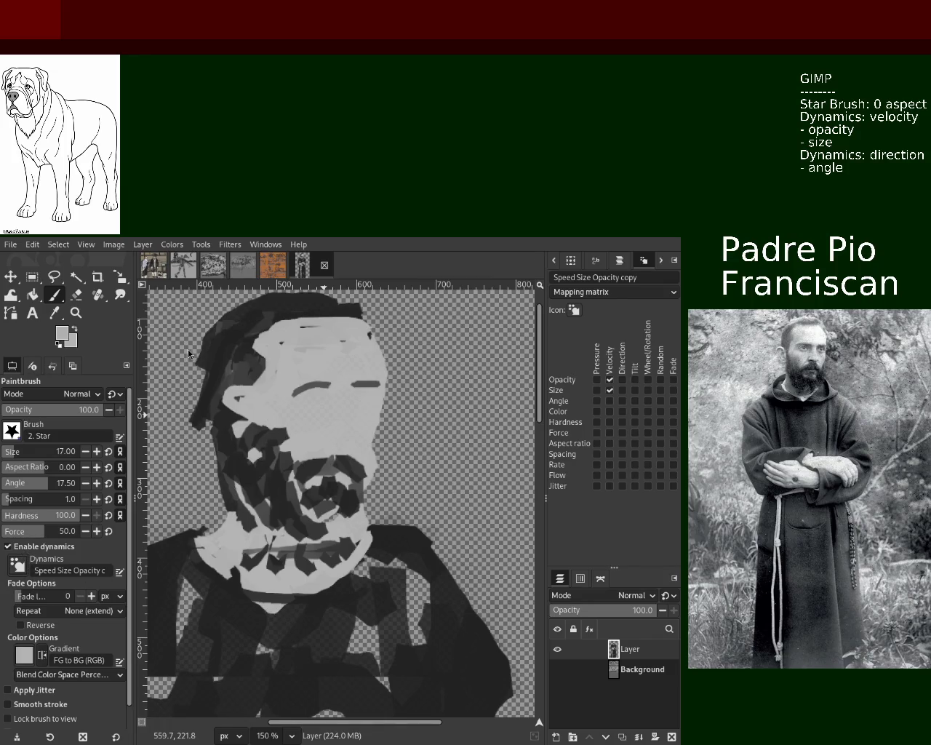
Zoom out to view the whole figure.
click(76, 313)
ctrl+click(259, 538)
ctrl+click(259, 538)
ctrl+click(259, 539)
ctrl+click(258, 539)
ctrl+click(259, 538)
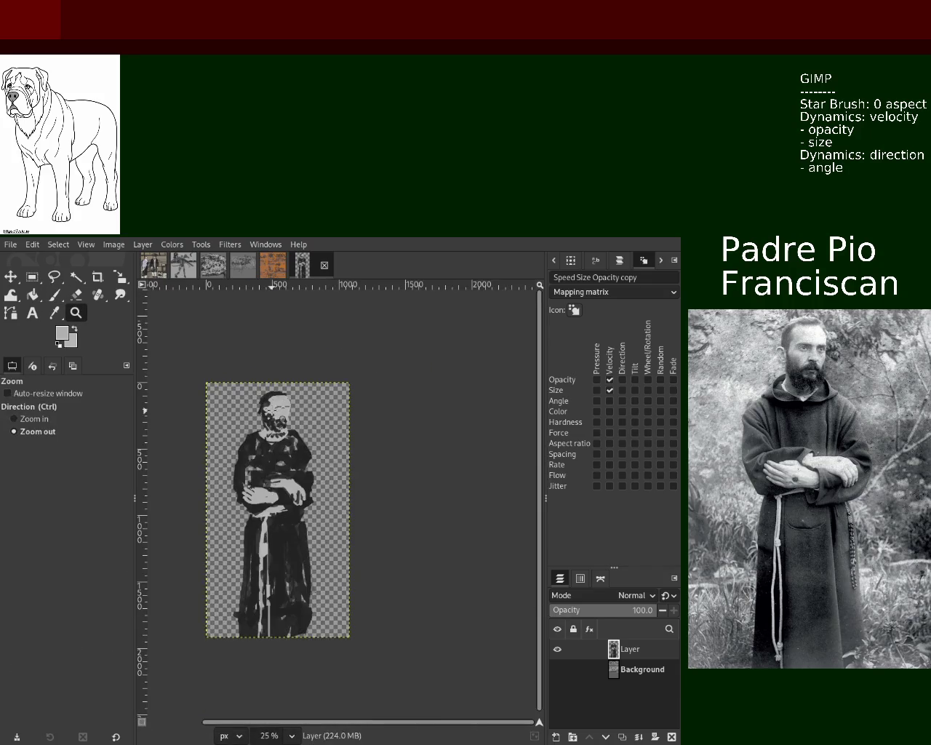
click(260, 527)
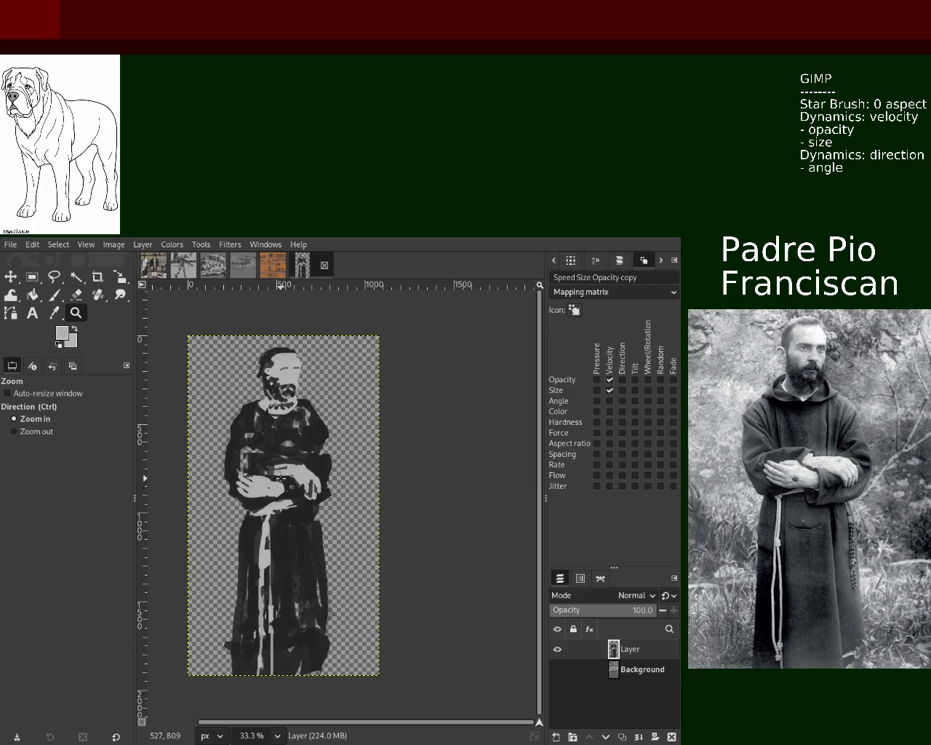
Zoom to 100% on the head and dab light grey along the ear and cheek.
click(236, 458)
click(301, 540)
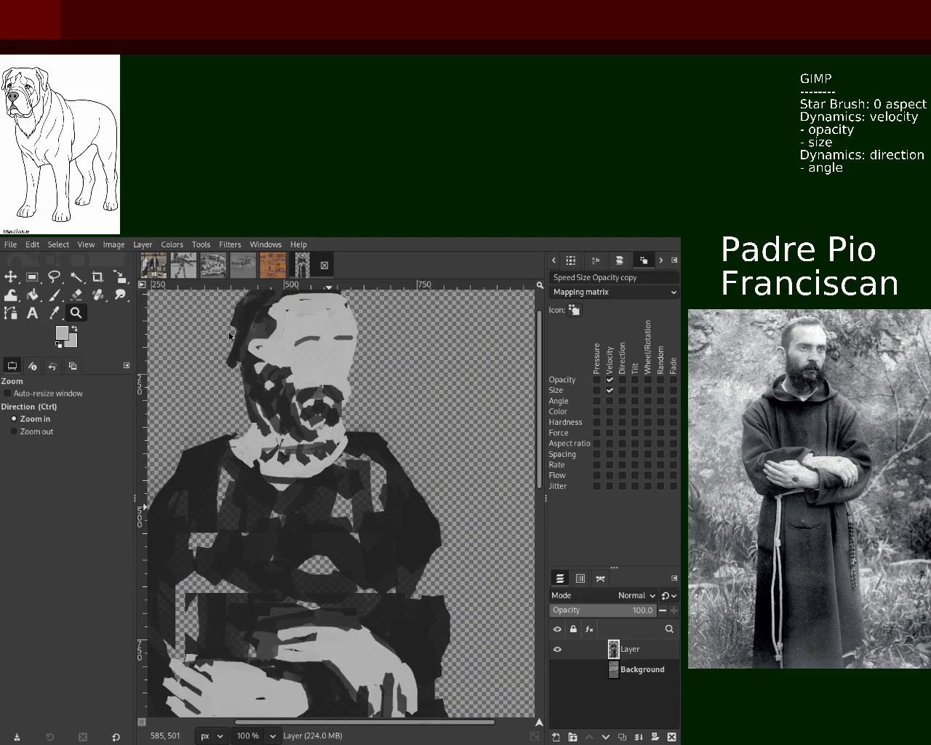
click(76, 295)
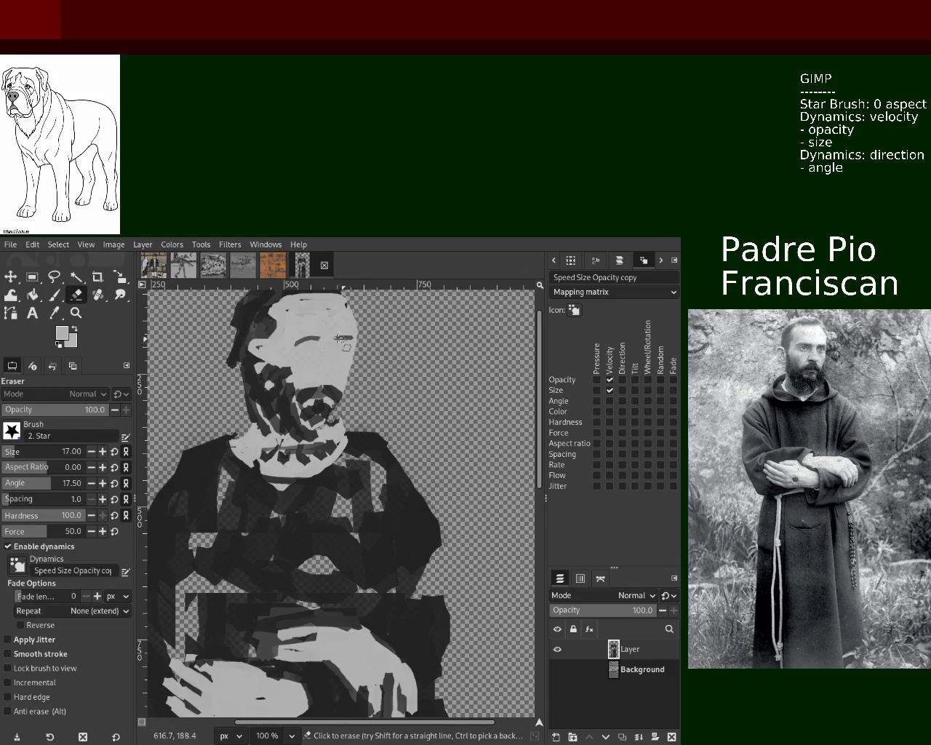
click(53, 295)
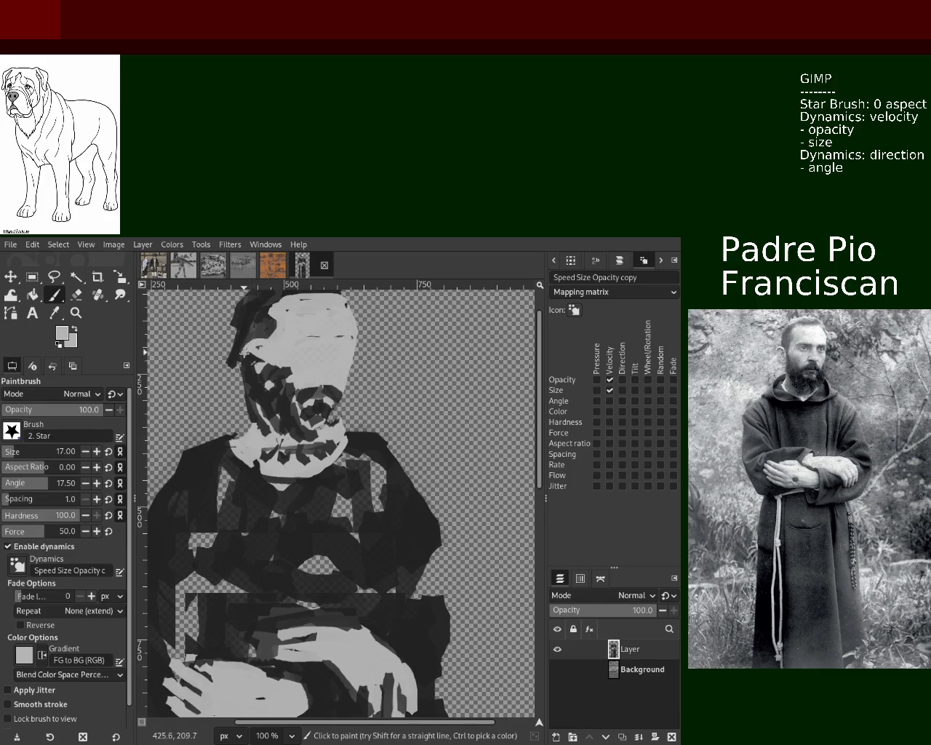
mouse_move(252, 359)
mouse_down()
mouse_move(242, 355)
mouse_move(246, 363)
mouse_move(265, 334)
mouse_up()
Sample dark and light greys and dab them alternately onto the ear and cheek.
ctrl+click(267, 359)
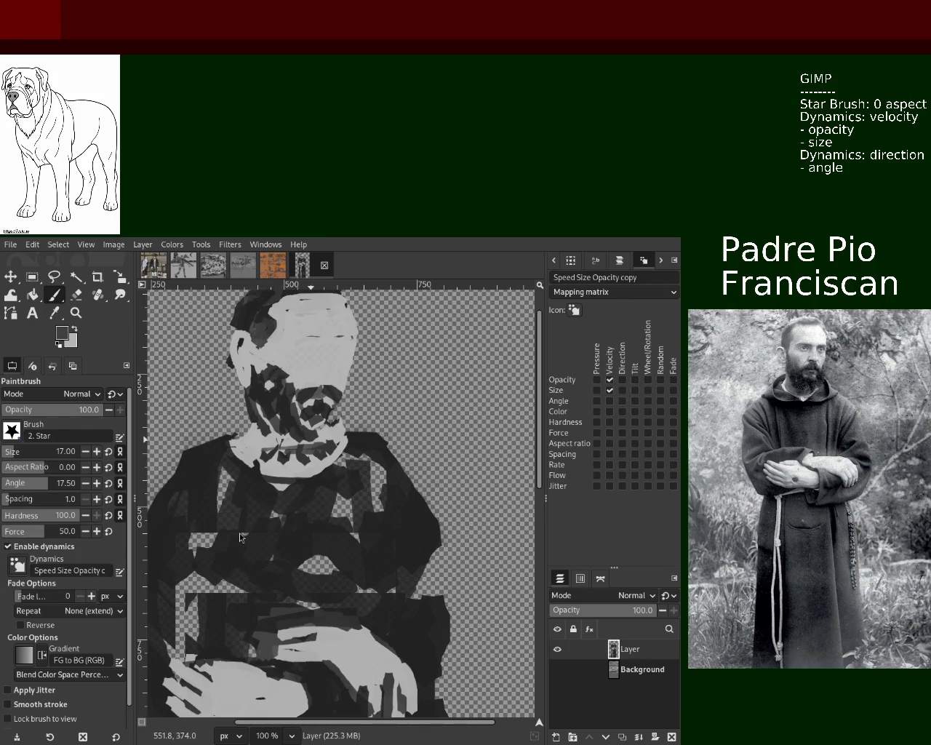
ctrl+click(272, 329)
drag(272, 329, 270, 343)
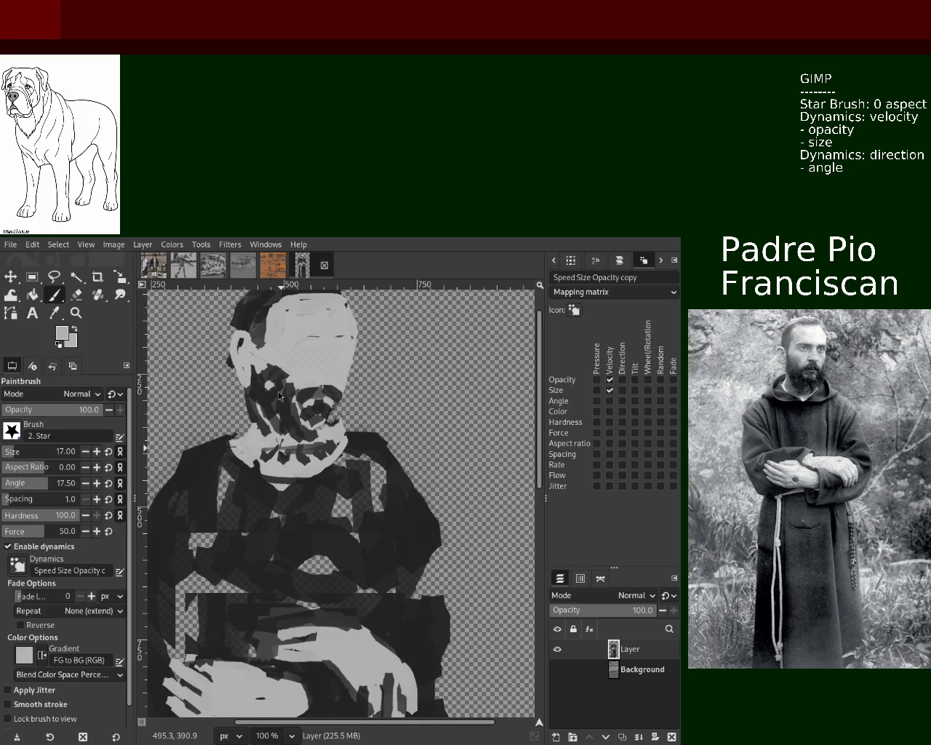
ctrl+click(263, 354)
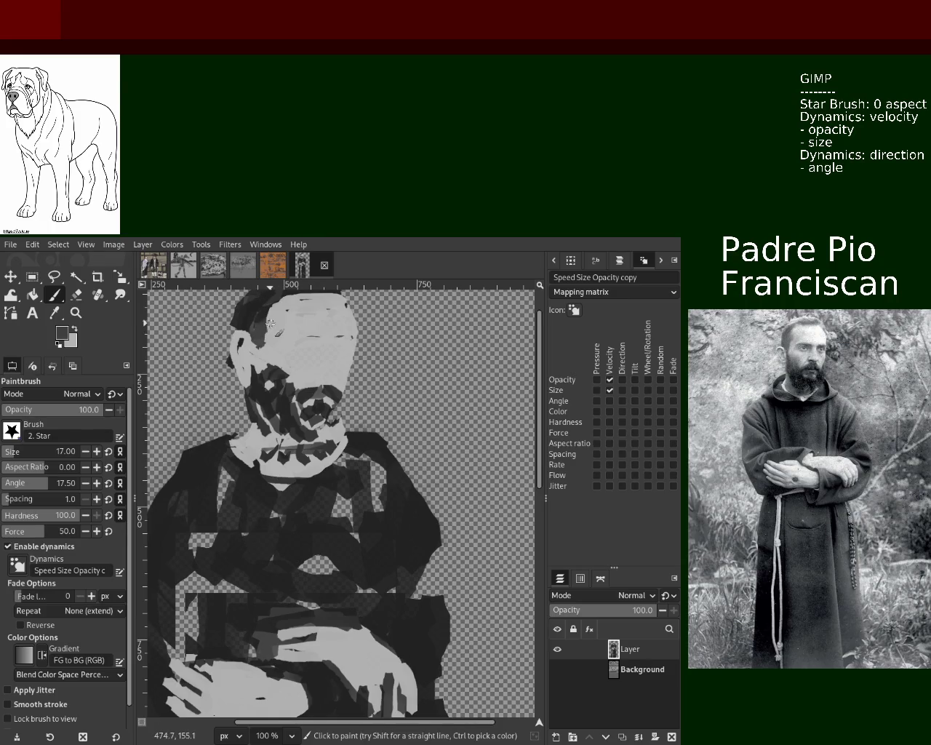
drag(270, 323, 274, 332)
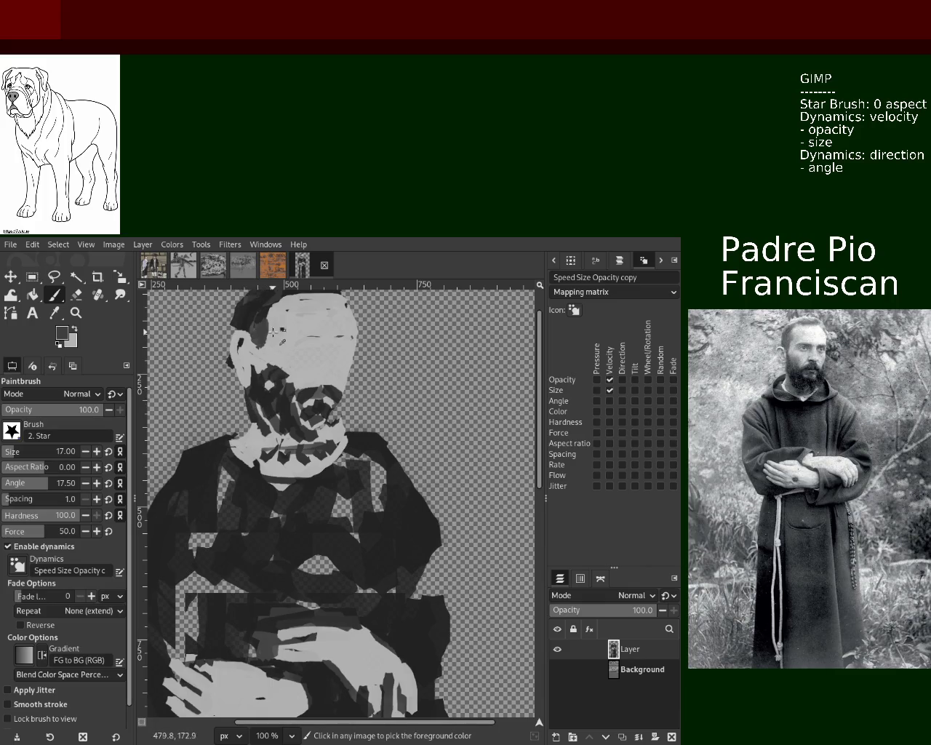
ctrl+click(275, 332)
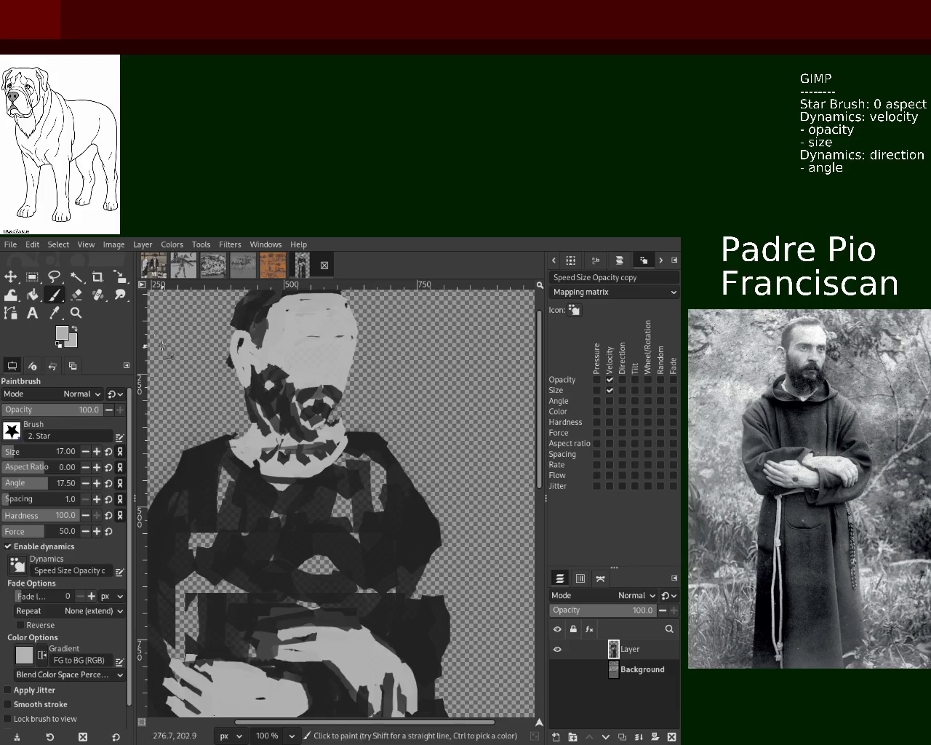
Zoom out to see more of the figure, then back in on the head.
click(75, 313)
ctrl+click(245, 369)
ctrl+click(246, 369)
click(245, 369)
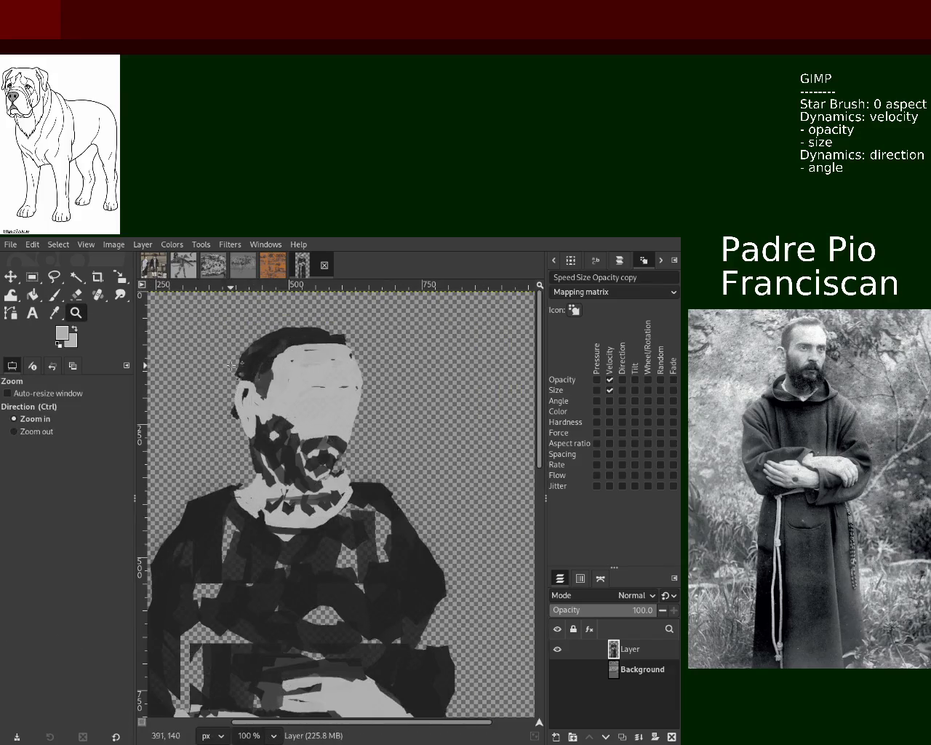
Erase part of the upper-left hair and repaint a black stroke along the hair top.
key(shift+e)
mouse_move(243, 372)
mouse_down()
mouse_move(285, 339)
mouse_move(328, 336)
mouse_up()
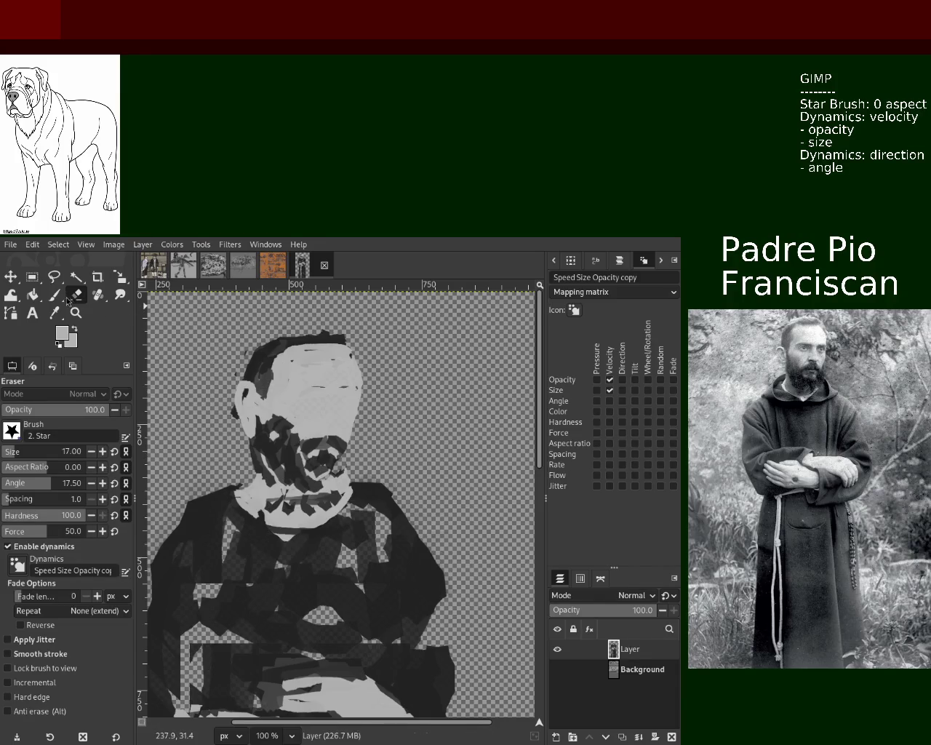
key(p)
key(d)
drag(333, 342, 275, 349)
key(ctrl+z)
drag(351, 342, 304, 387)
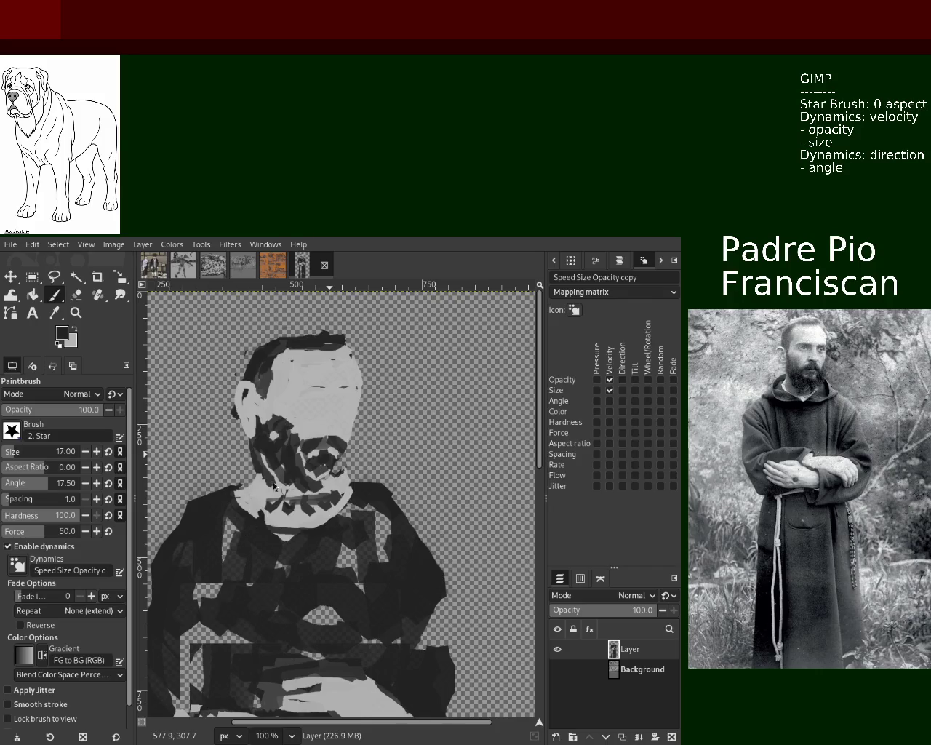
Add another dark stroke along the top of the hair, removing a stray forehead mark.
ctrl+click(341, 342)
ctrl+click(342, 342)
mouse_move(342, 342)
mouse_down()
mouse_move(305, 344)
mouse_move(301, 363)
mouse_up()
key(ctrl+z)
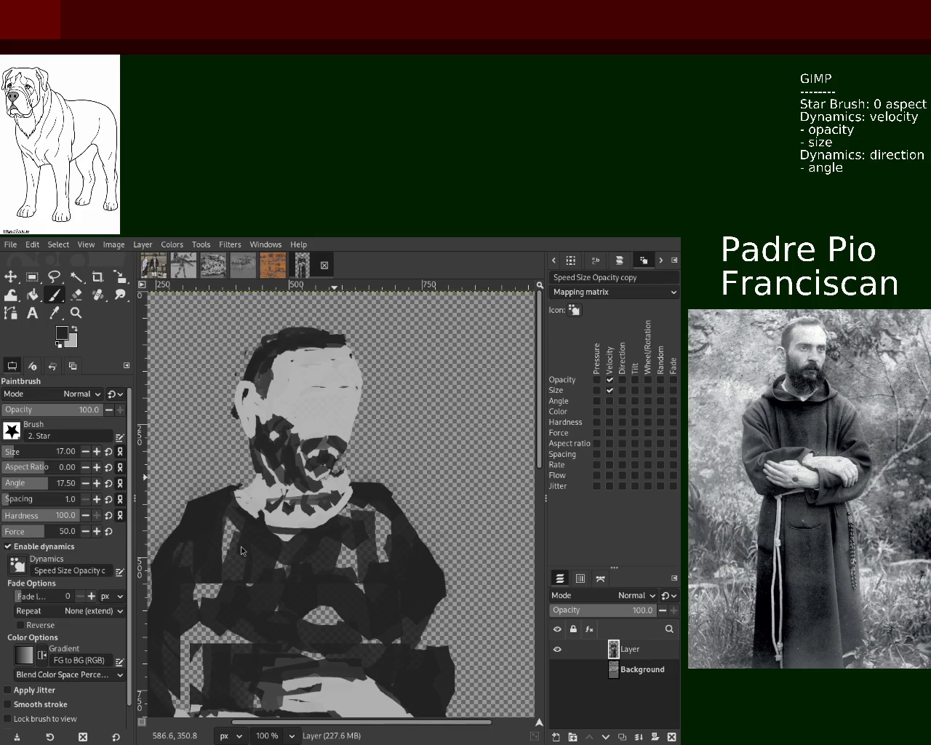
Darken the hair's left edge and paint a light grey ear on the head's left side.
key(ctrl)
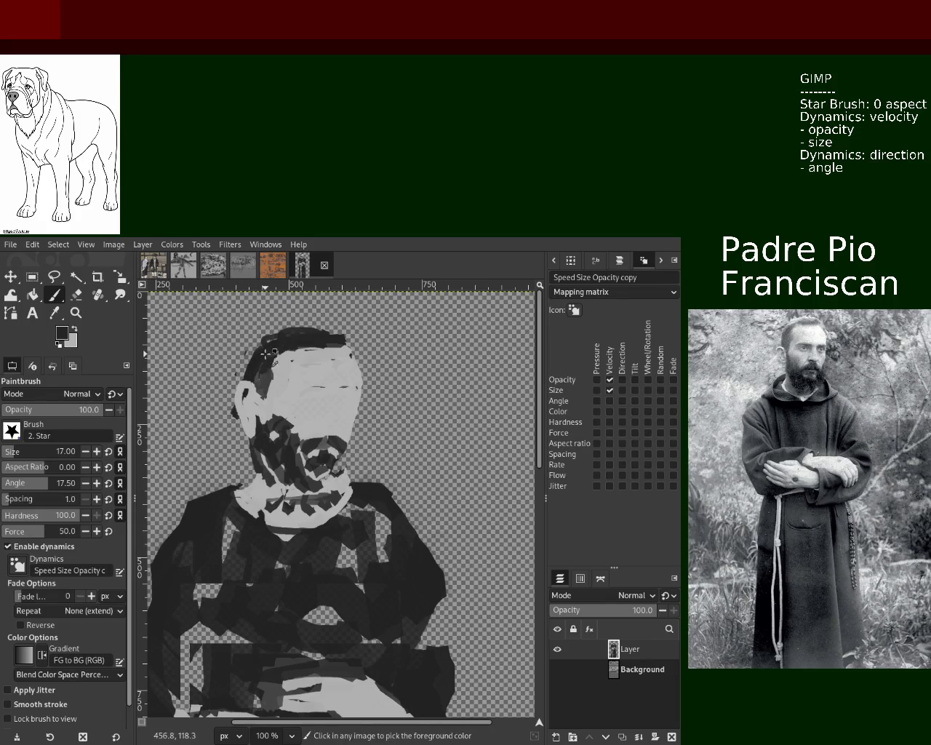
drag(255, 351, 245, 382)
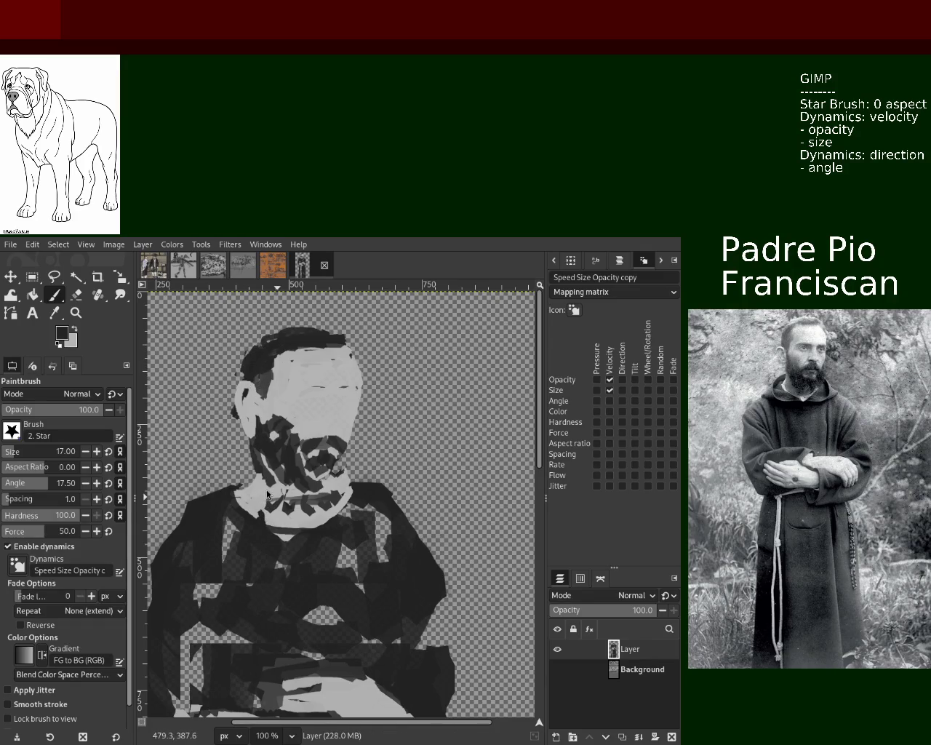
ctrl+click(262, 401)
mouse_move(255, 396)
mouse_down()
mouse_move(256, 422)
mouse_move(245, 398)
mouse_move(246, 437)
mouse_up()
ctrl+click(262, 382)
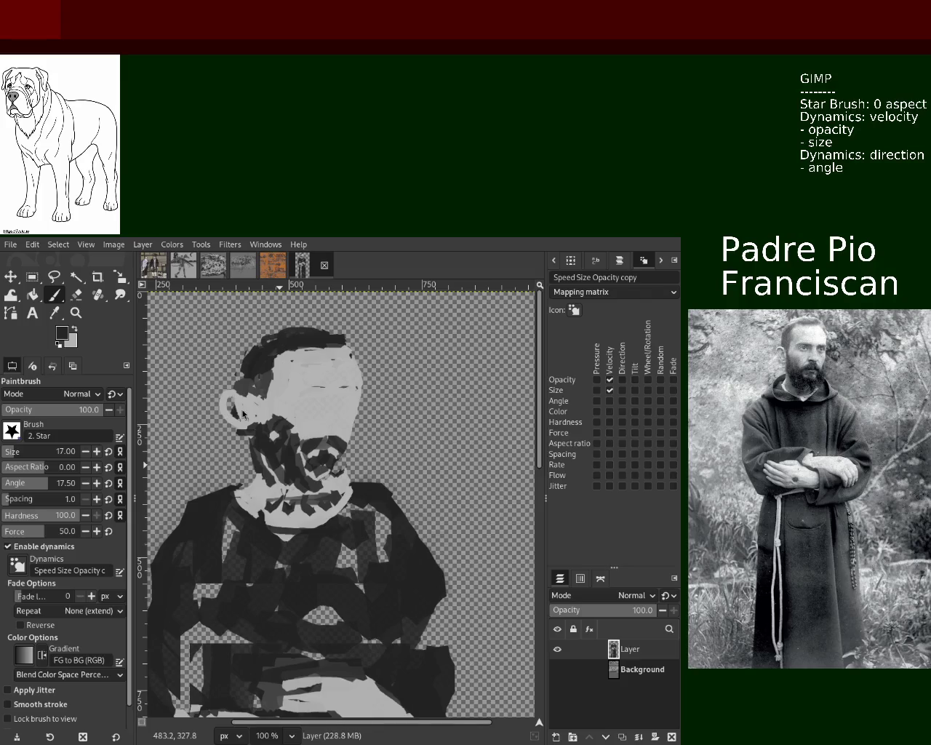
Trim the ear's shape with the Eraser and repaint it lighter with a darker dab.
click(75, 294)
drag(226, 386, 227, 402)
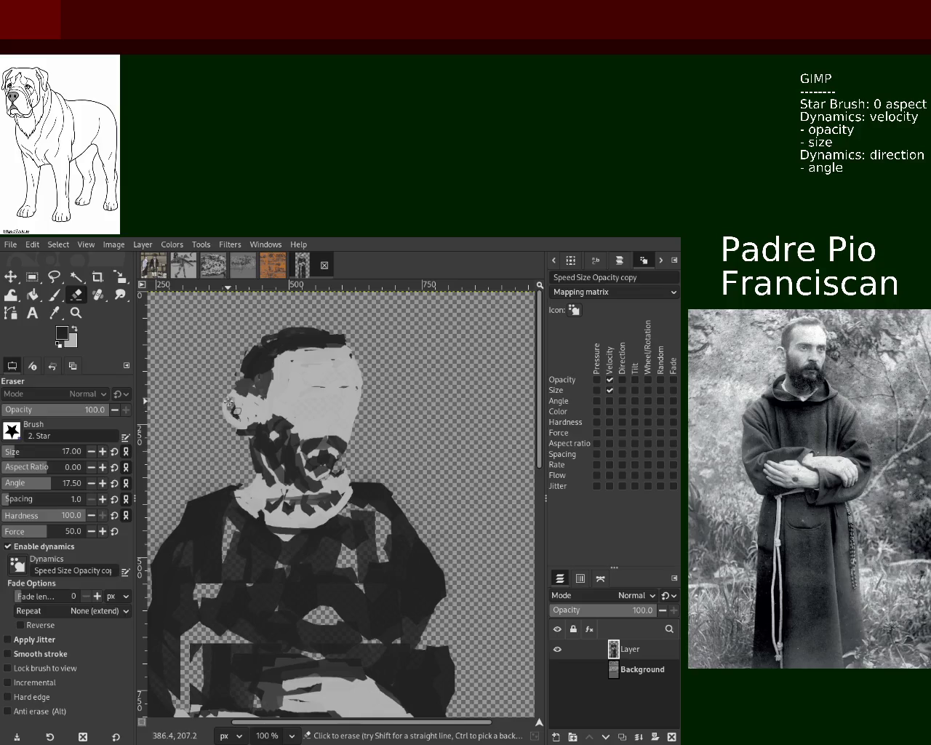
click(53, 294)
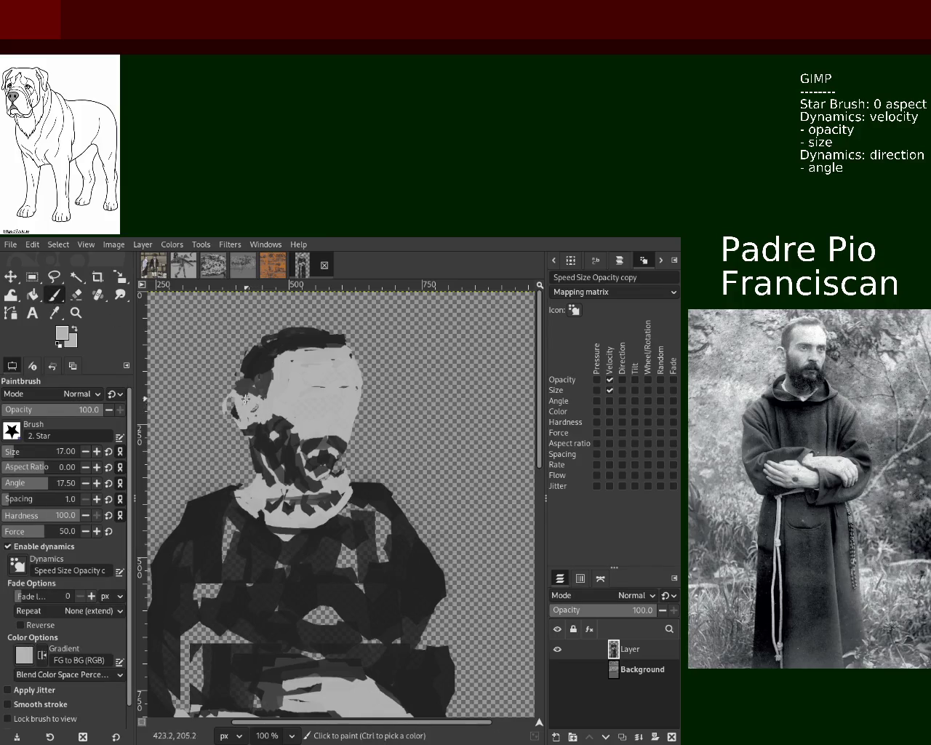
mouse_move(248, 401)
mouse_down()
mouse_move(232, 412)
mouse_move(258, 408)
mouse_up()
ctrl+click(261, 386)
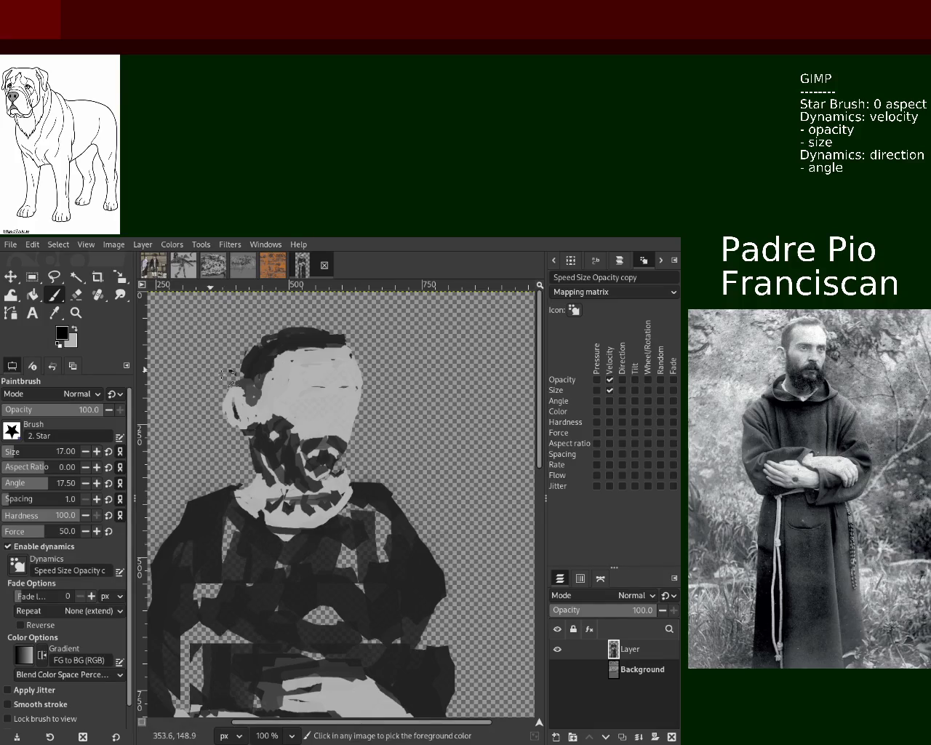
Paint sampled light grey strokes down the left edge of the face.
key(d)
click(78, 295)
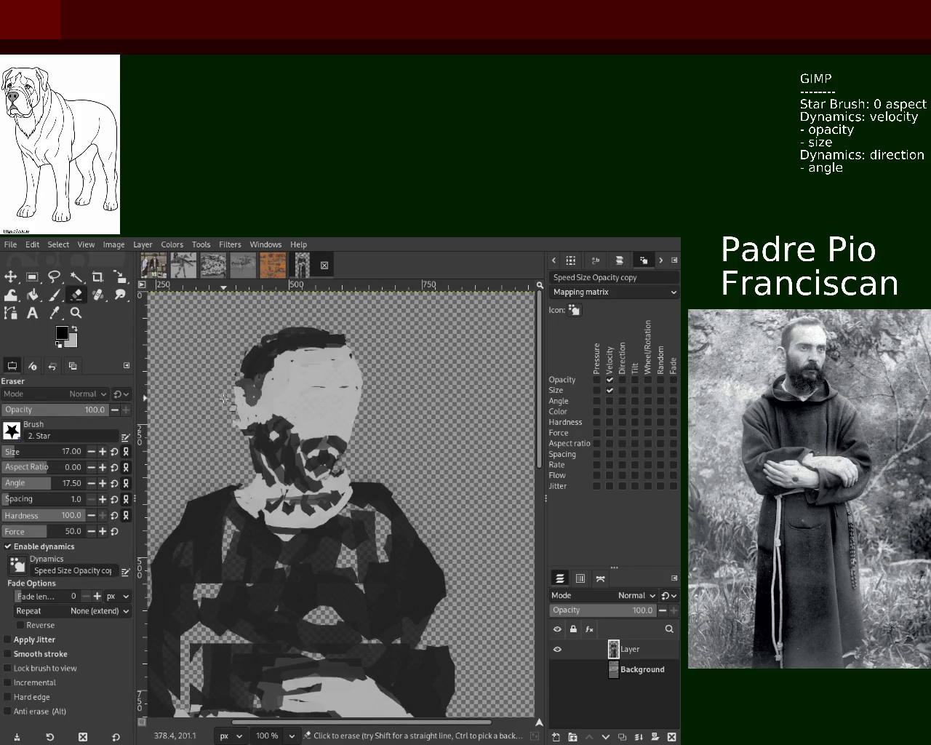
click(54, 294)
ctrl+click(249, 390)
drag(244, 393, 241, 439)
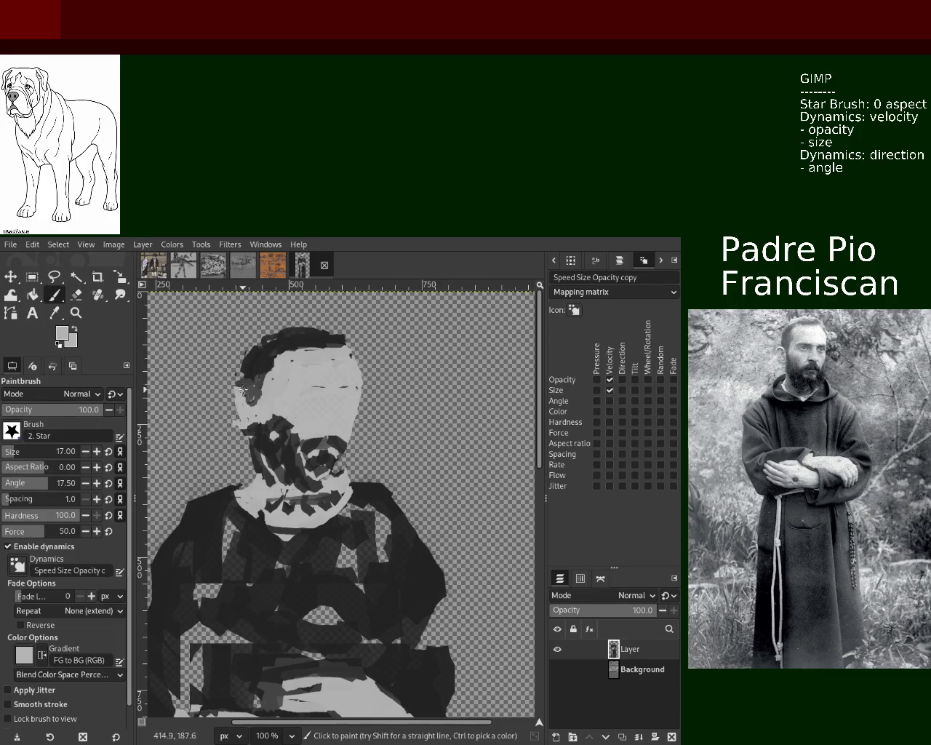
drag(233, 389, 237, 422)
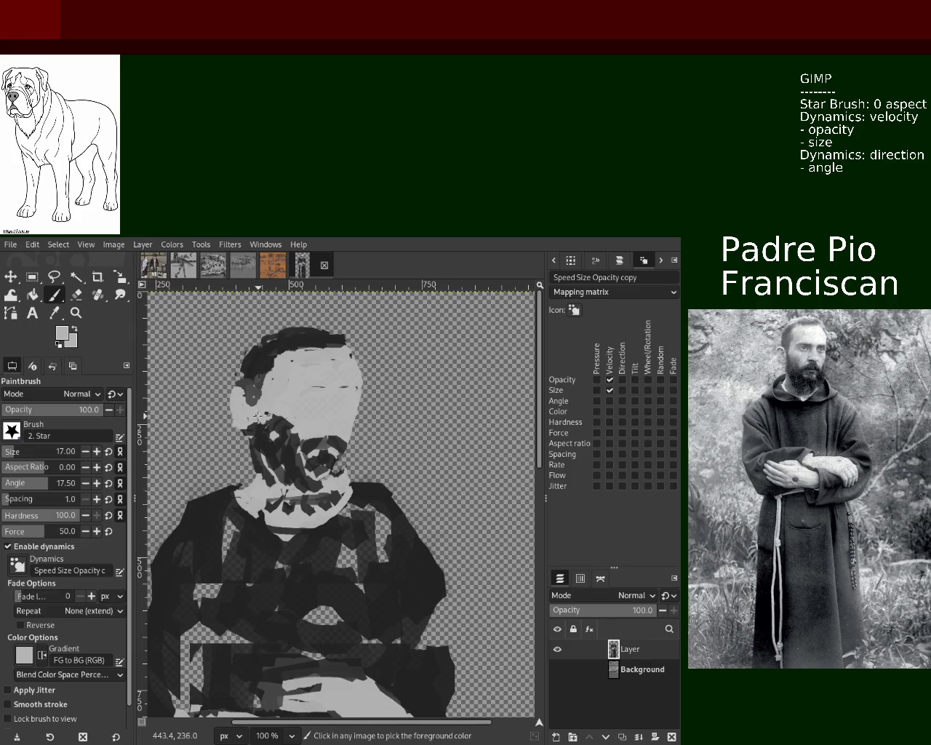
drag(226, 389, 237, 422)
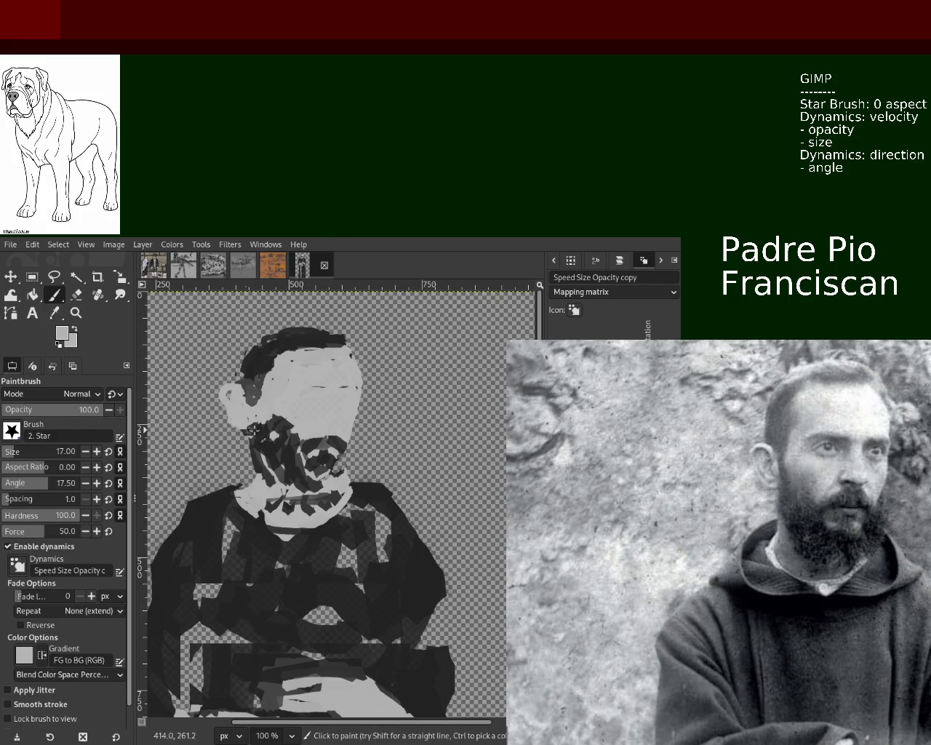
Add light strokes on the ear and erase a small spot on the head.
drag(230, 408, 218, 378)
key(d)
click(78, 295)
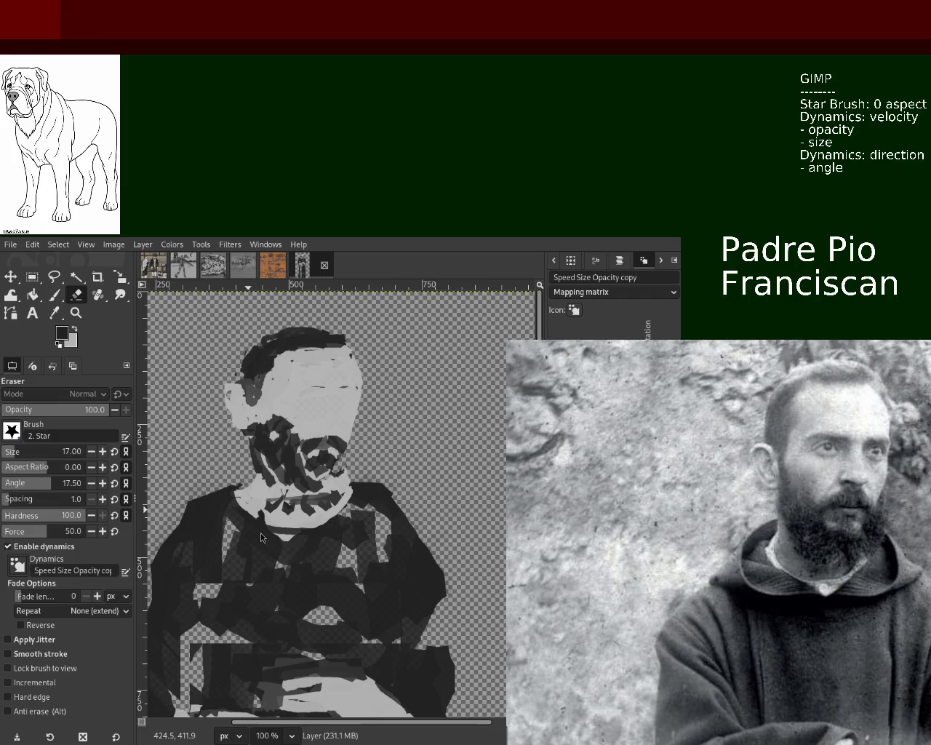
key(ctrl)
key(p)
ctrl+click(233, 409)
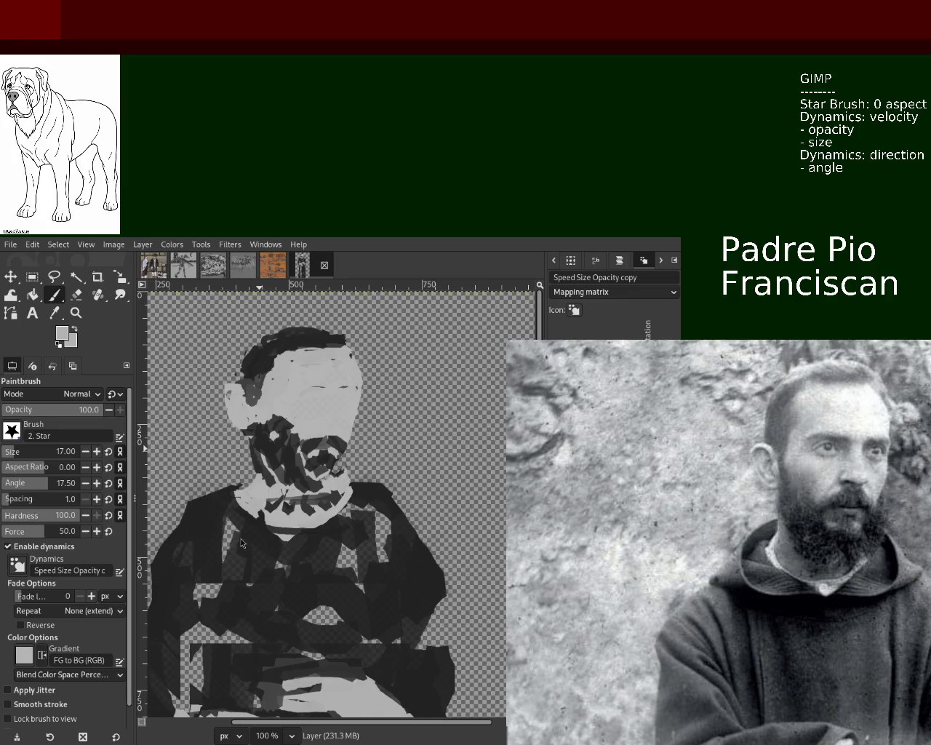
click(76, 294)
click(247, 440)
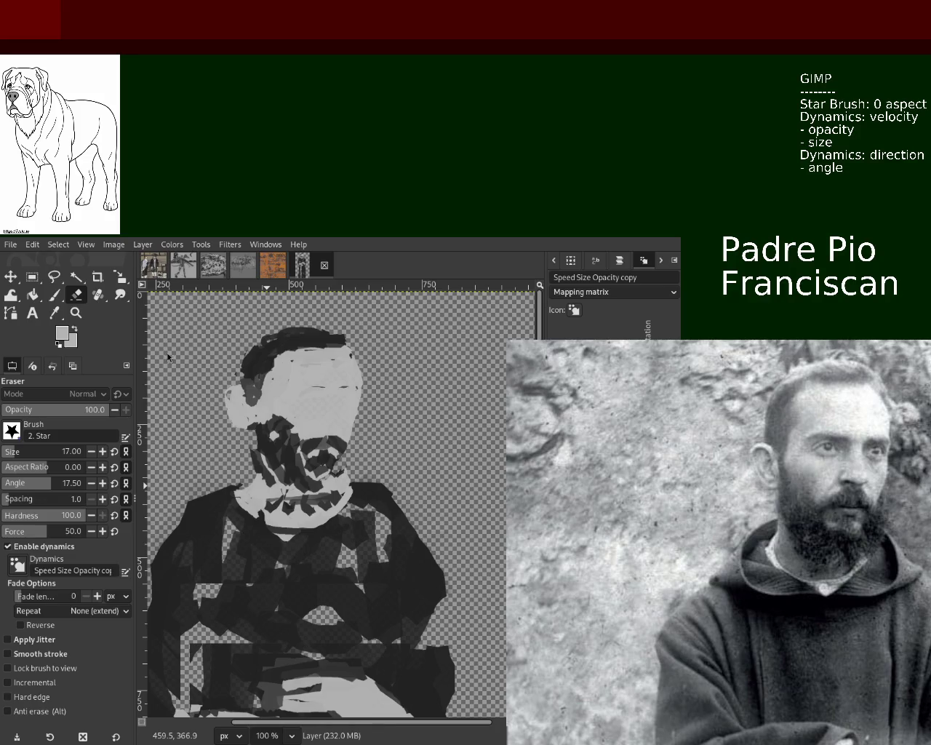
Draw a dark grey line down the face's left edge toward the beard.
key(p)
ctrl+click(258, 399)
drag(258, 400, 258, 426)
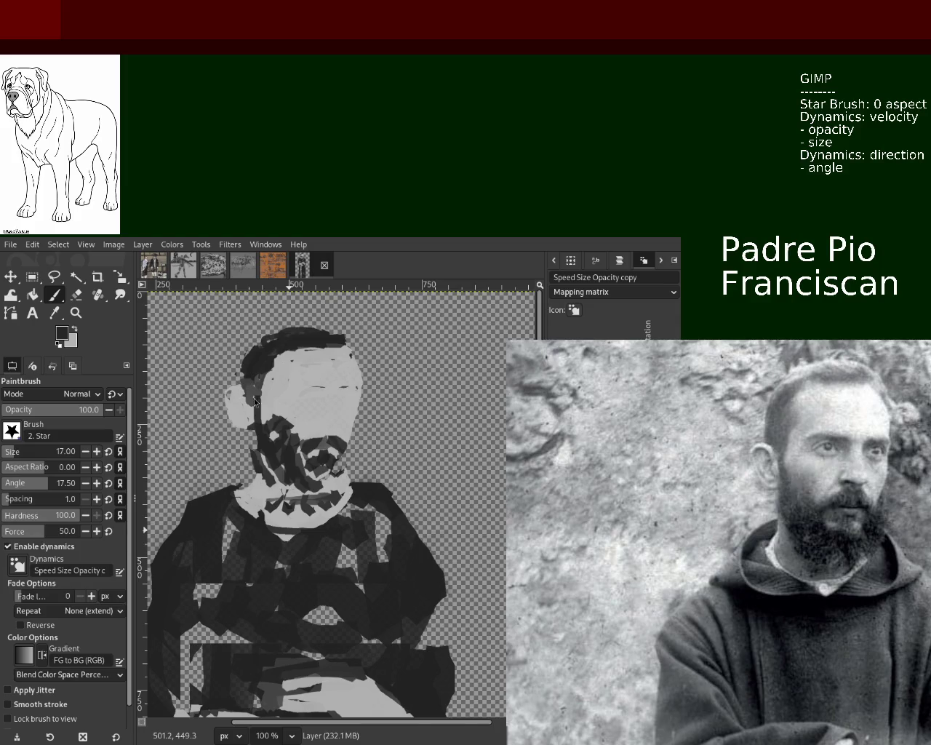
ctrl+click(289, 429)
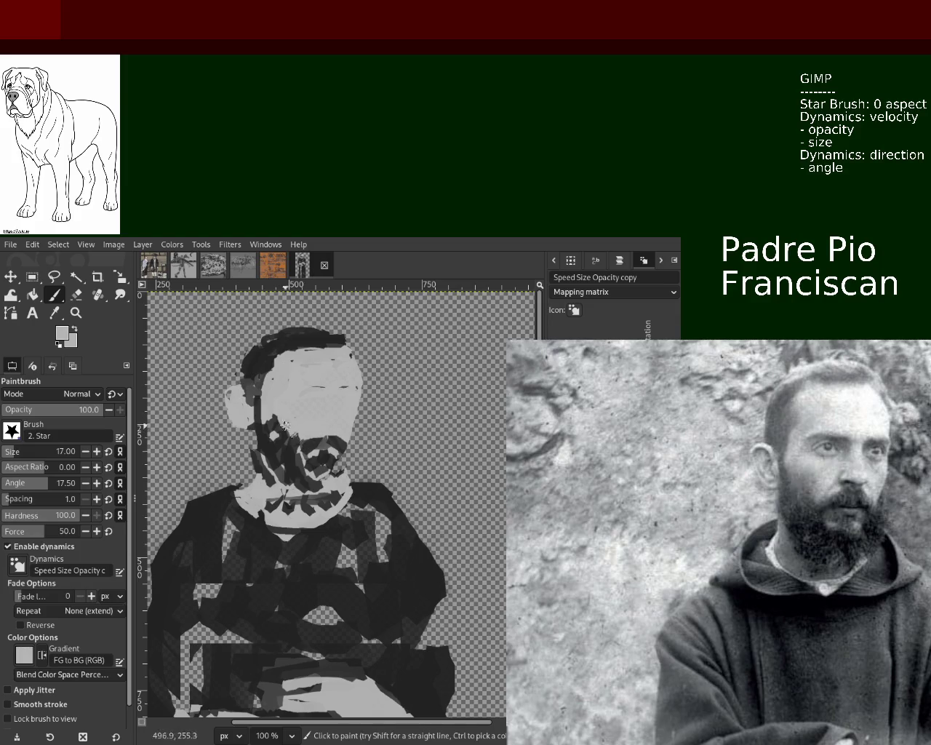
ctrl+click(259, 398)
drag(258, 398, 288, 469)
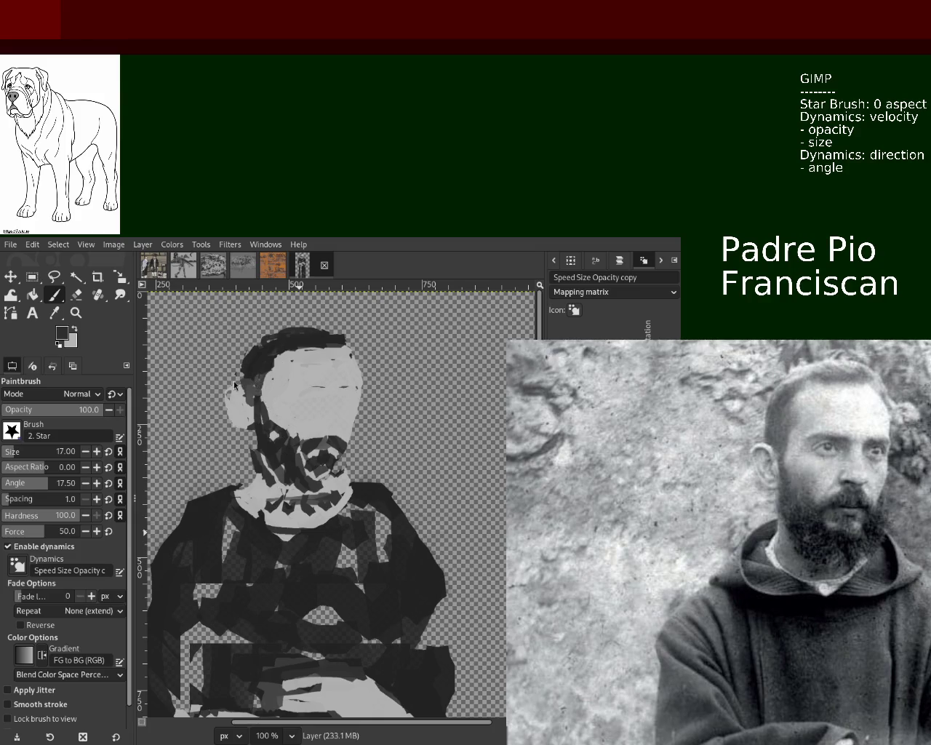
ctrl+click(287, 431)
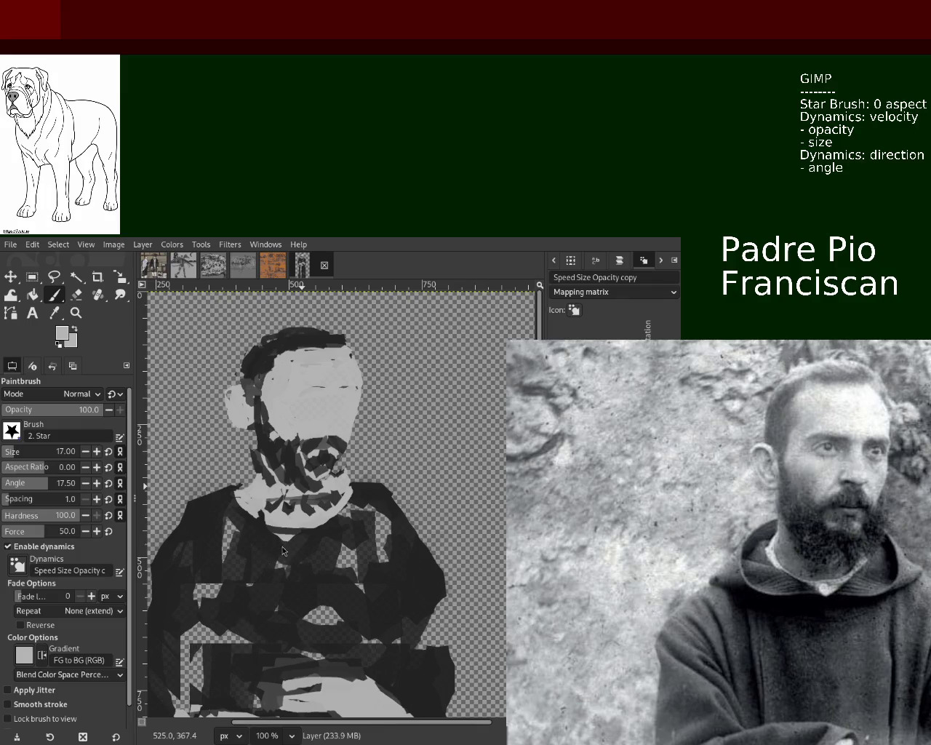
Dab light grey across the neck and collar, then paint the ear light grey.
mouse_move(333, 503)
mouse_down()
mouse_move(277, 509)
mouse_move(342, 499)
mouse_move(334, 468)
mouse_up()
ctrl+click(333, 493)
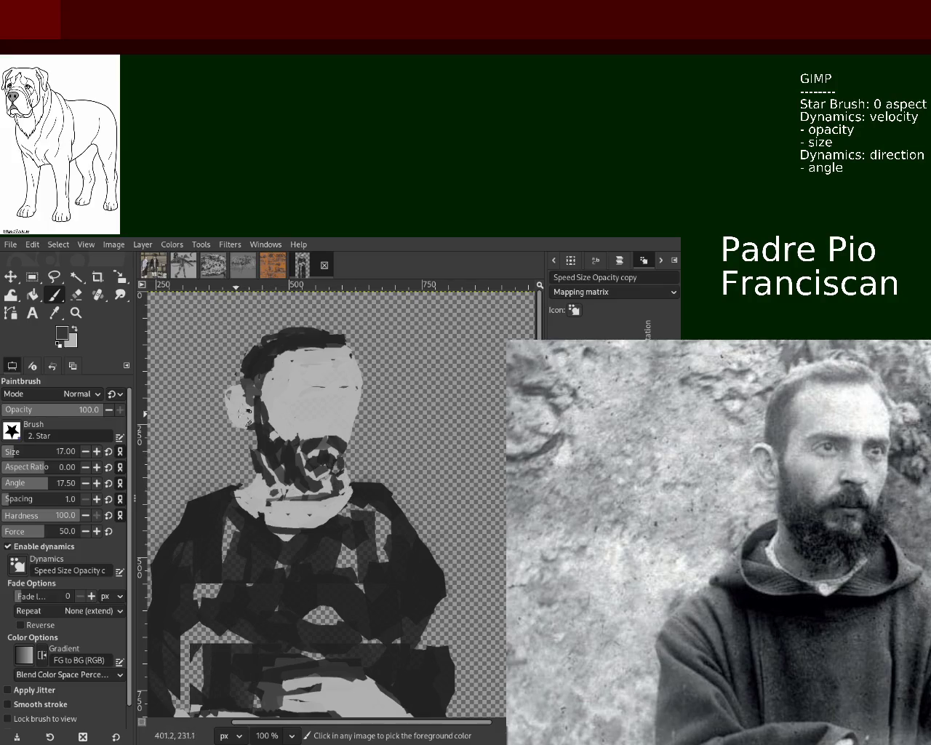
ctrl+click(280, 501)
drag(229, 401, 251, 430)
ctrl+click(246, 409)
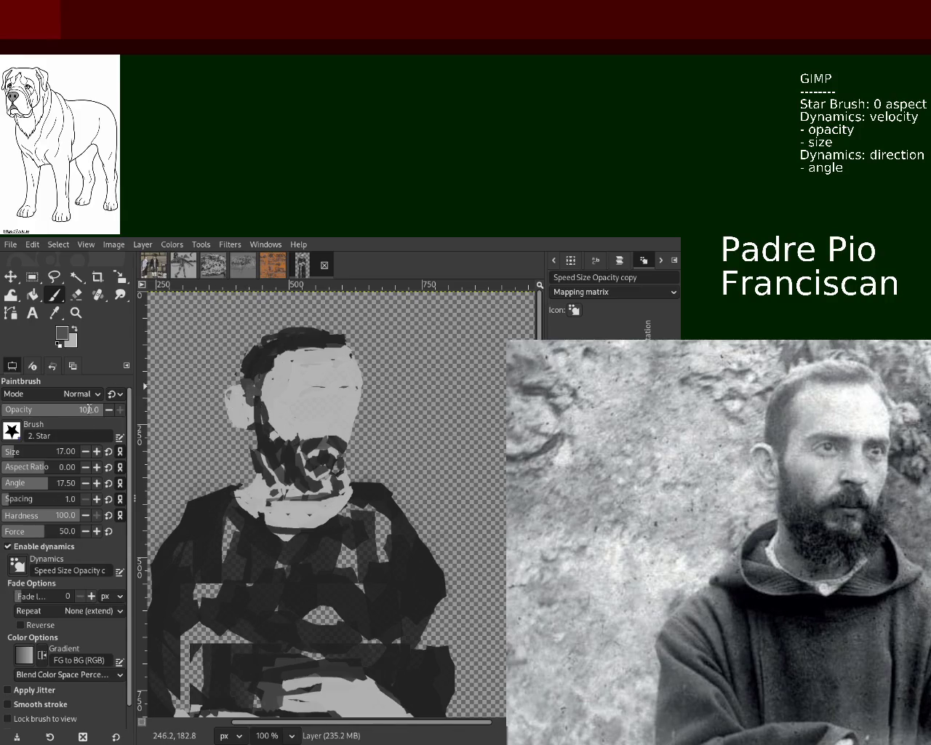
Set paint opacity to 85 and cover the ear's dark strokes with light grey.
text(85)
key(Return)
drag(251, 391, 251, 435)
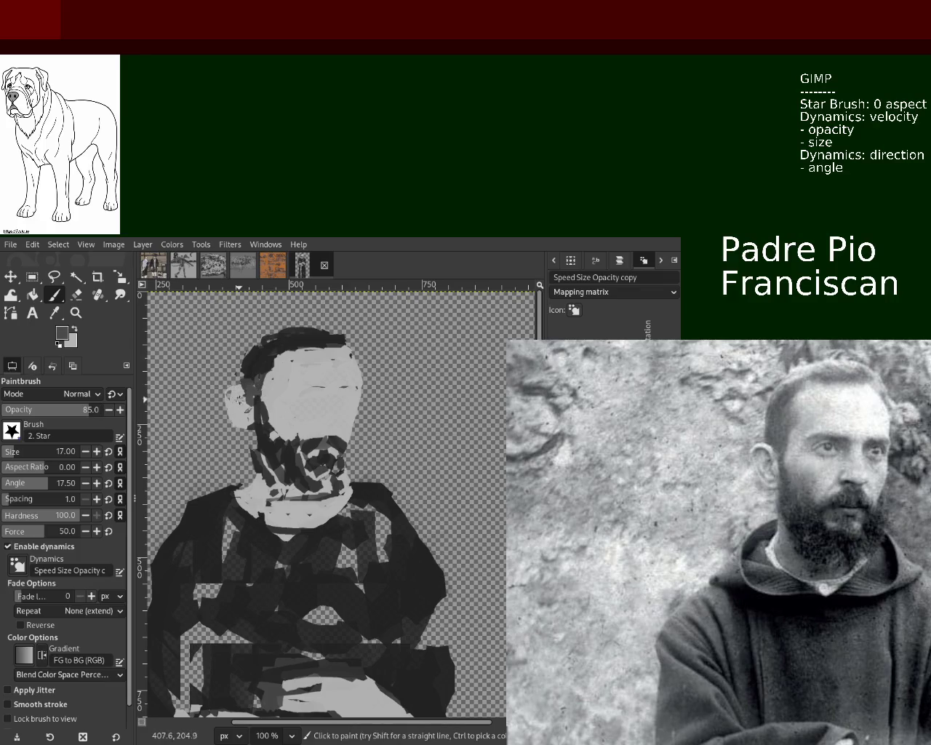
ctrl+click(248, 402)
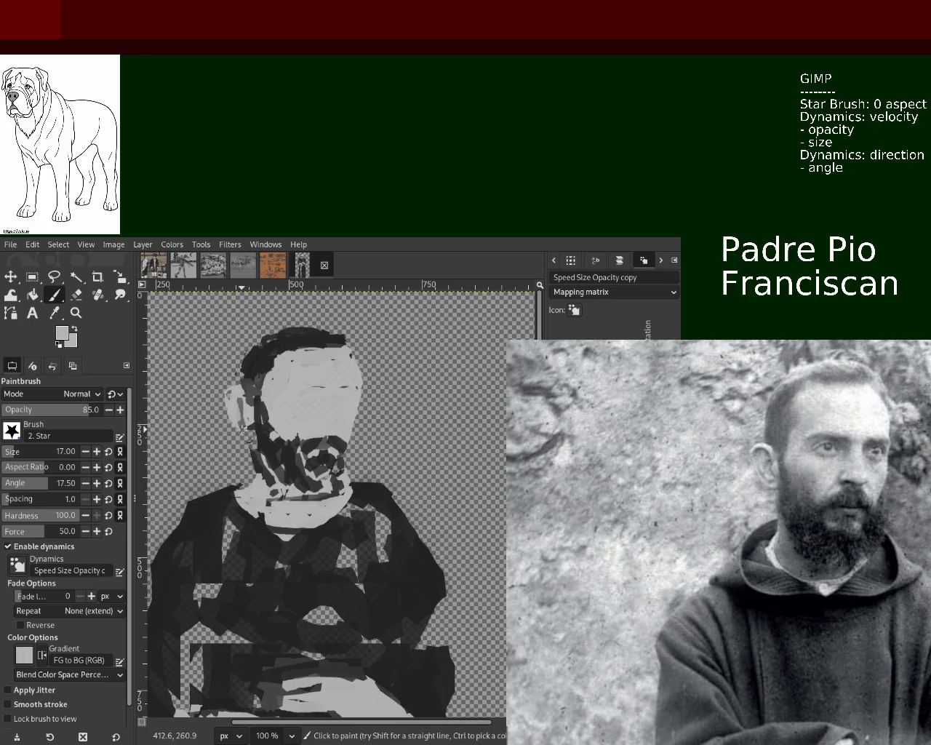
drag(243, 404, 253, 429)
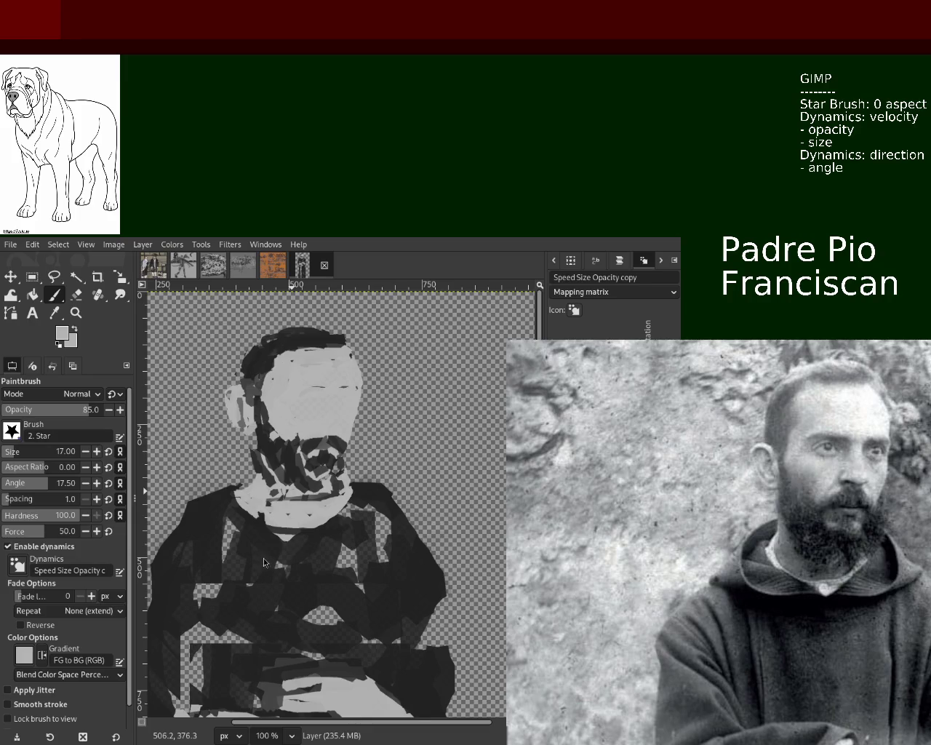
Paint more light grey over the ear and zoom to 200% on the head.
ctrl+click(251, 402)
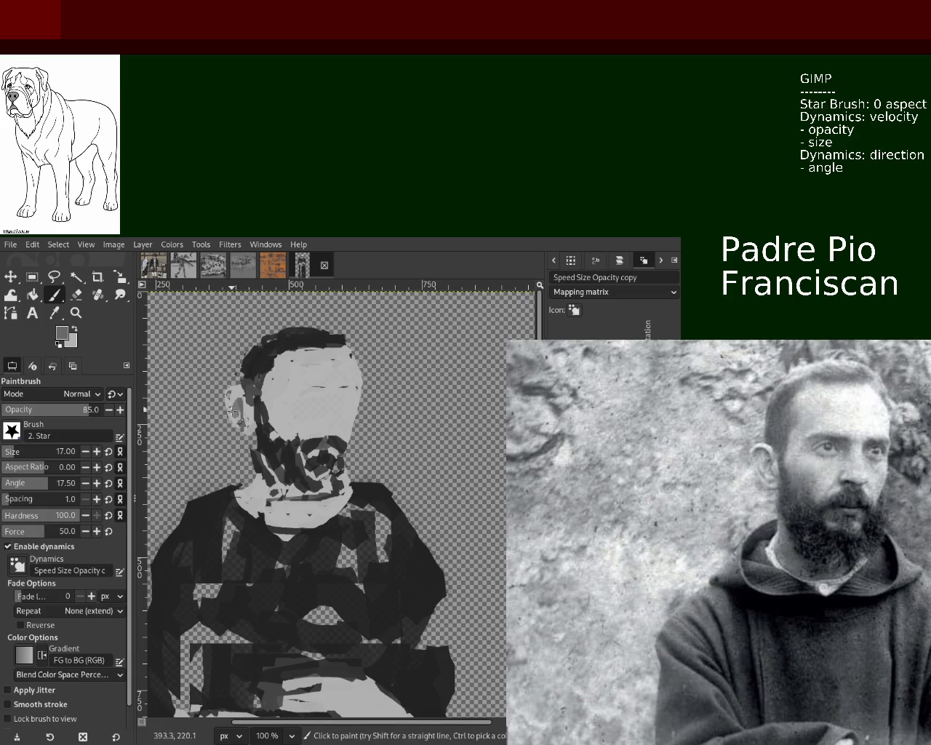
ctrl+click(241, 393)
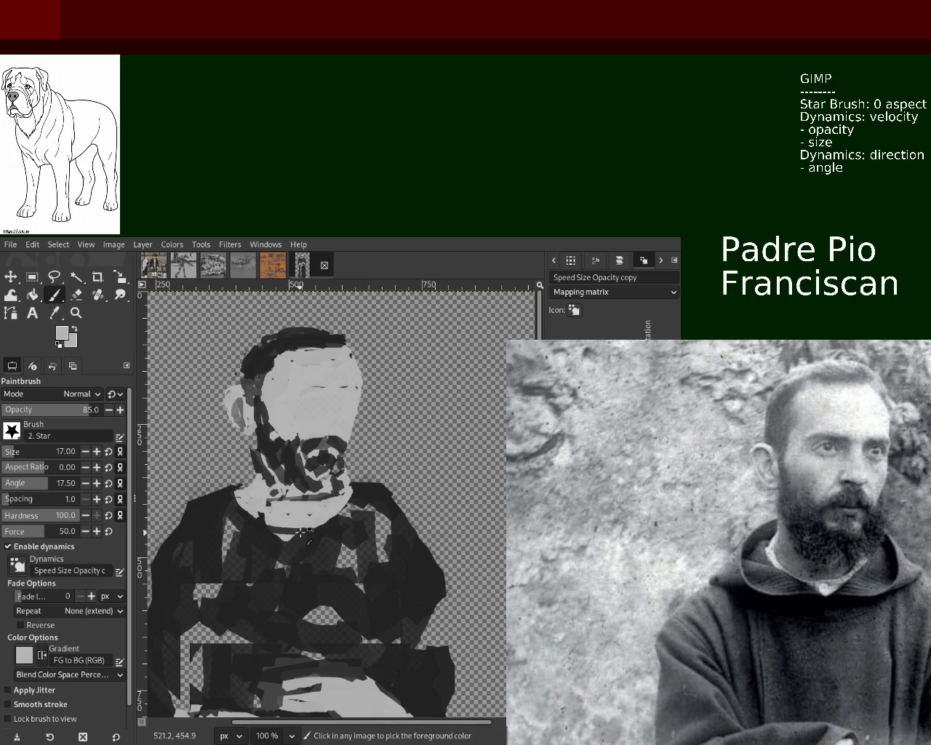
drag(251, 398, 247, 384)
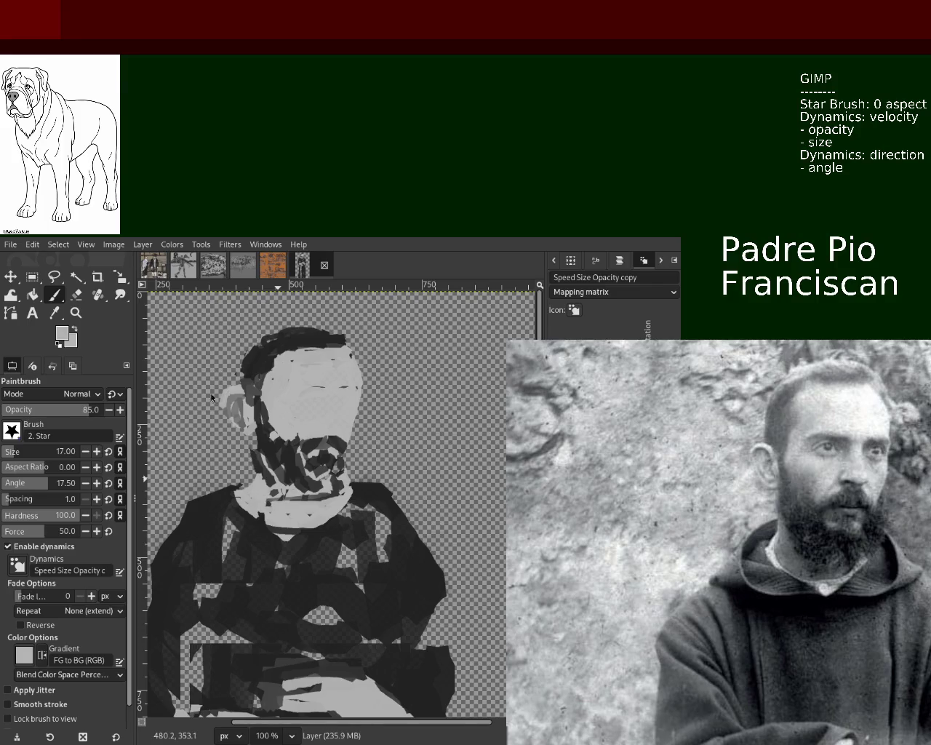
key(z)
key(minus)
click(277, 423)
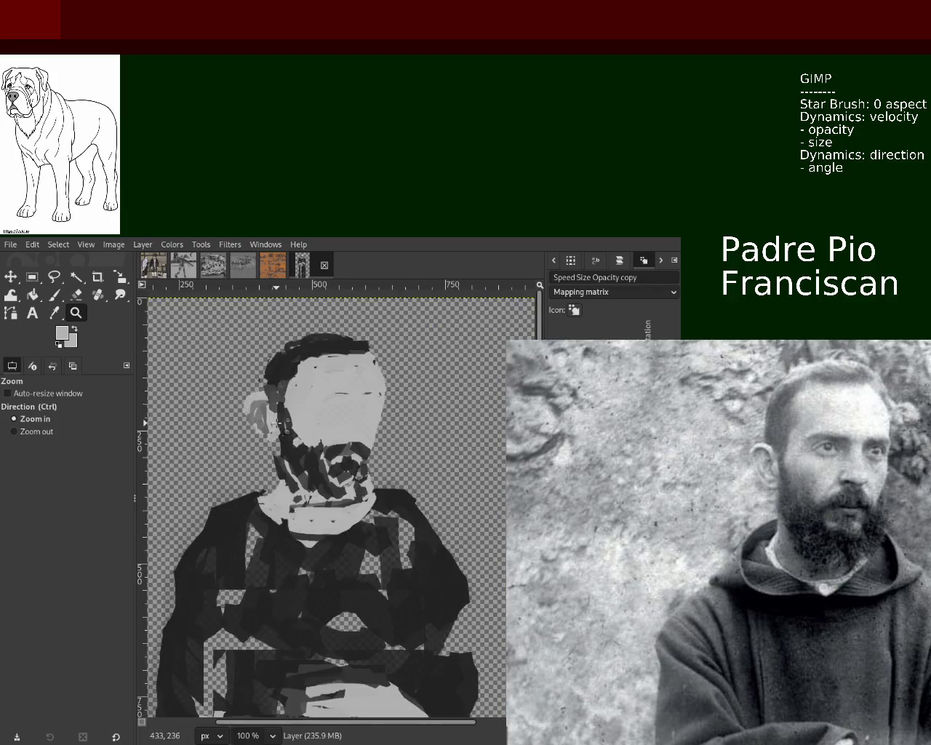
click(276, 423)
Set the brush size to 12 and lighten the lower ear with a short stroke.
key(p)
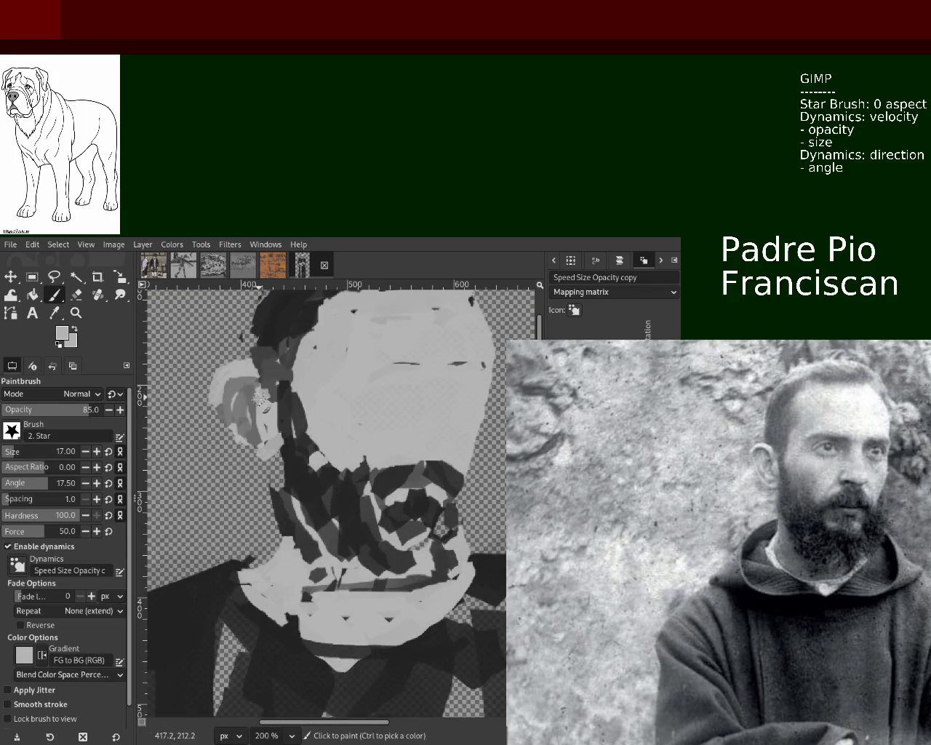
drag(259, 397, 283, 445)
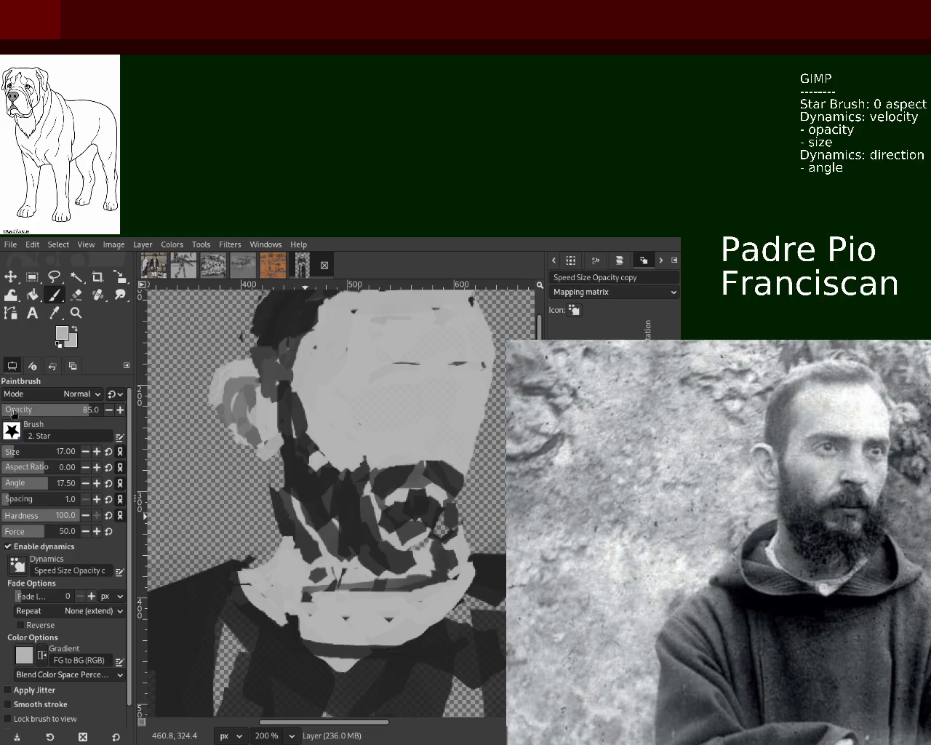
click(9, 451)
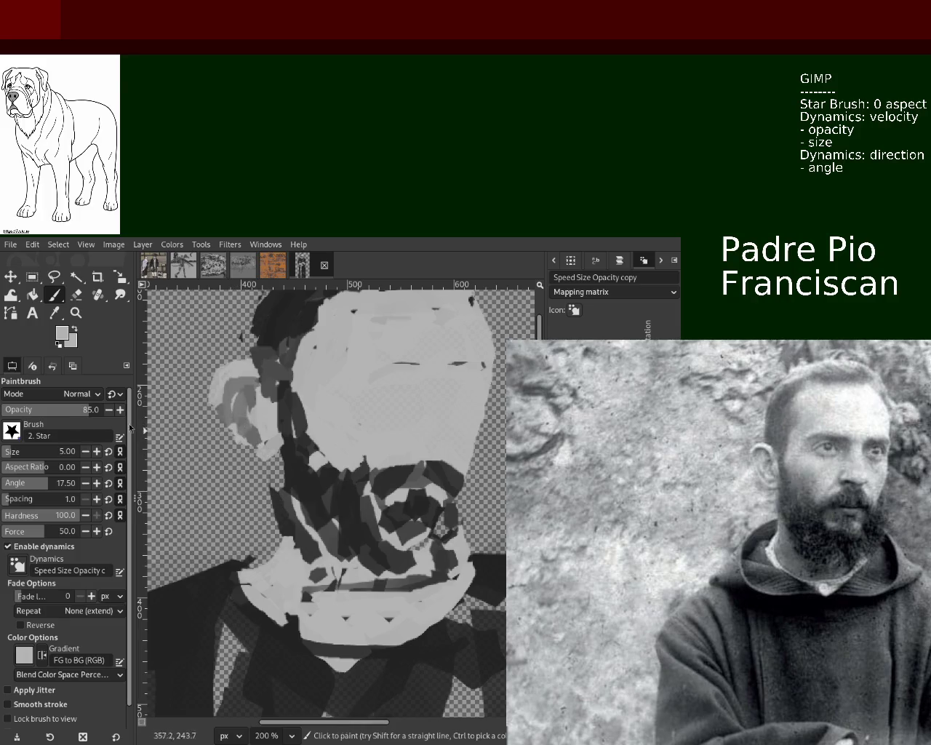
click(13, 452)
text(12)
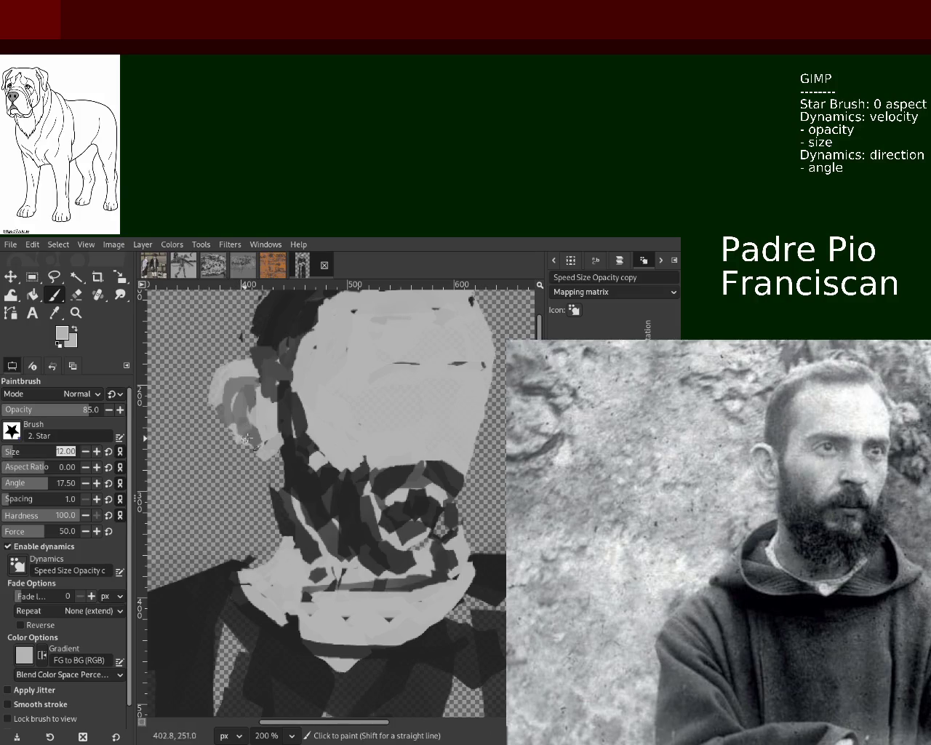
mouse_move(260, 452)
mouse_down()
mouse_move(251, 446)
mouse_move(261, 438)
mouse_up()
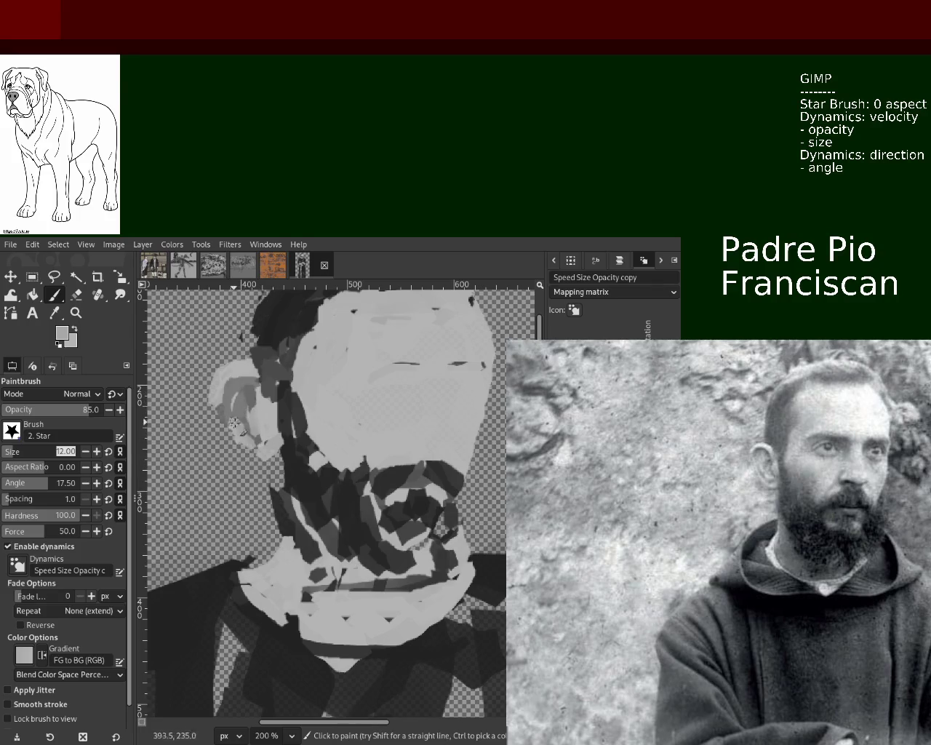
Paint the inner ear lighter grey, covering its dark marks with small touches.
ctrl+click(238, 393)
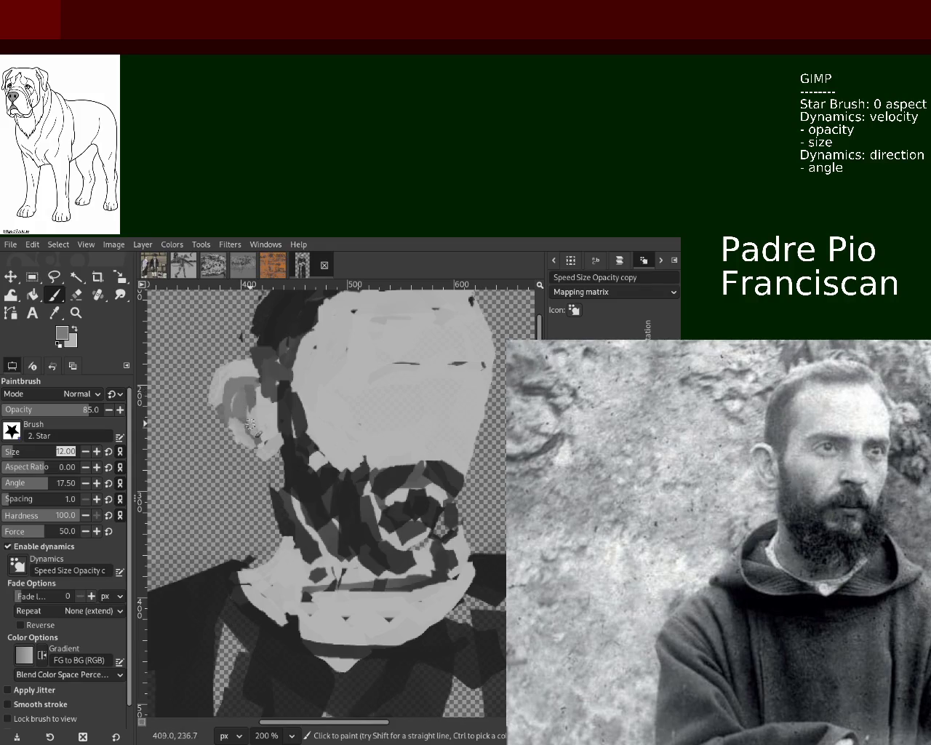
ctrl+click(233, 402)
drag(230, 405, 256, 431)
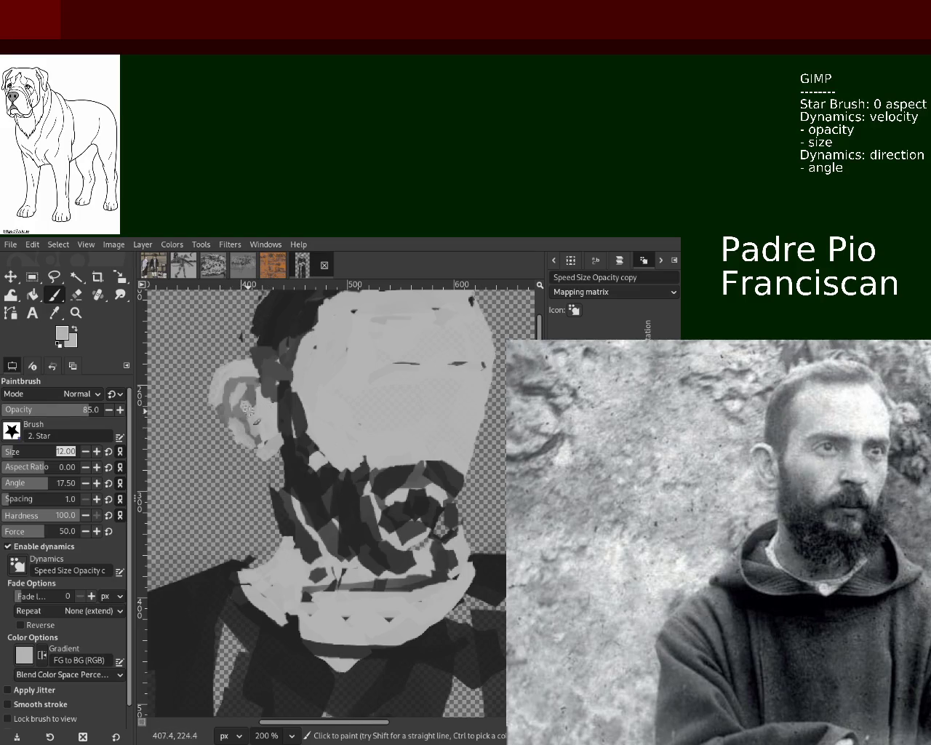
drag(250, 416, 255, 436)
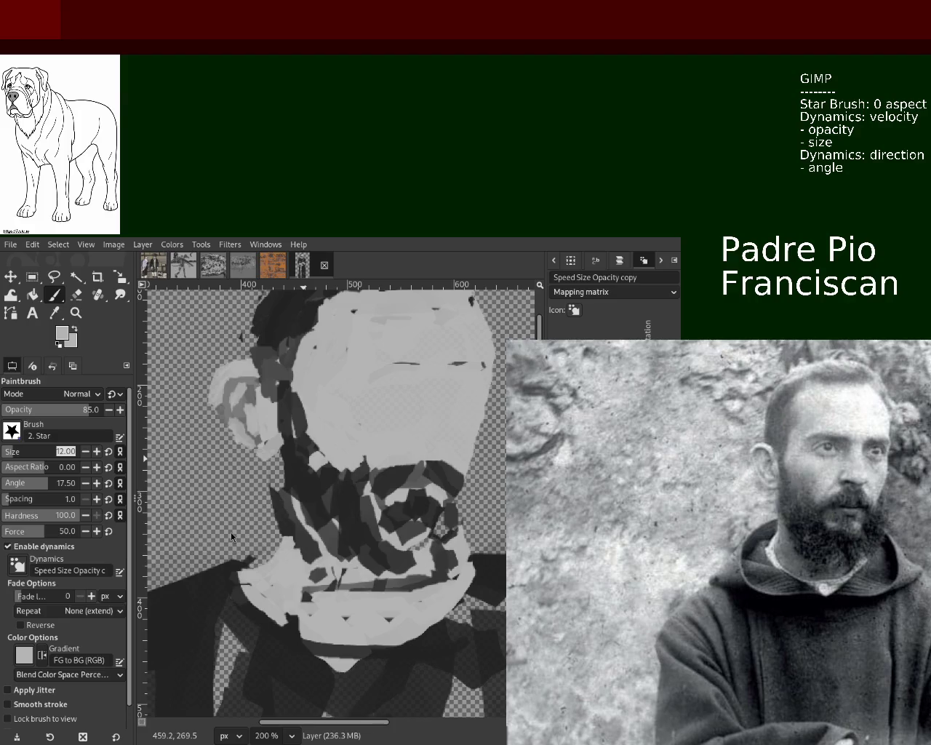
drag(244, 404, 267, 433)
ctrl+click(269, 419)
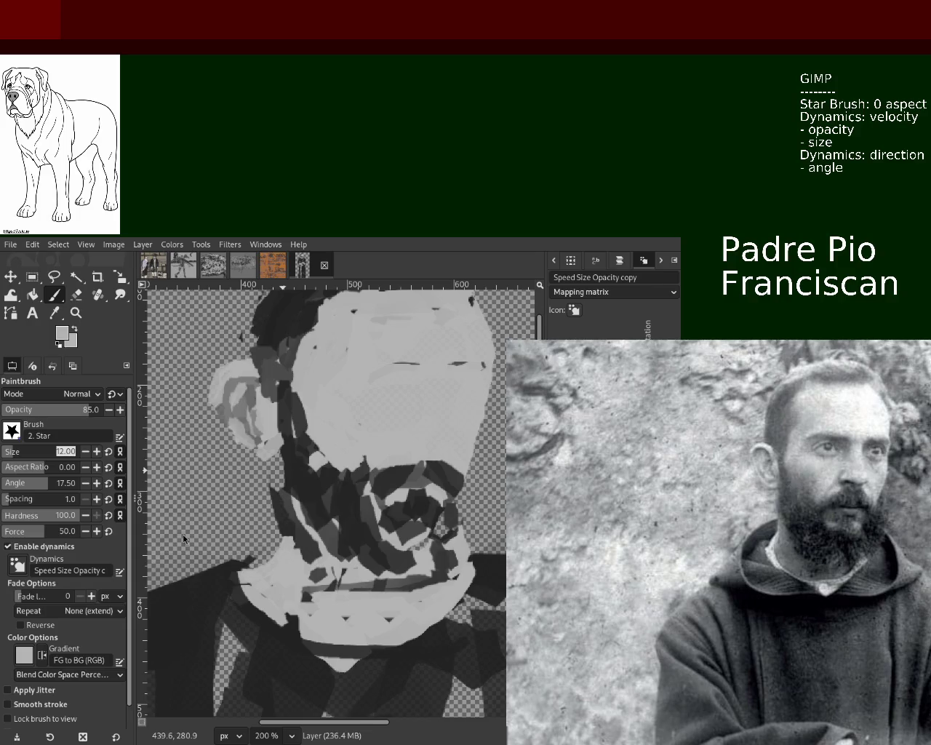
Zoom to 300% on the ear and paint a dark grey stroke across its rim.
click(75, 313)
click(13, 431)
click(278, 471)
click(279, 471)
click(279, 471)
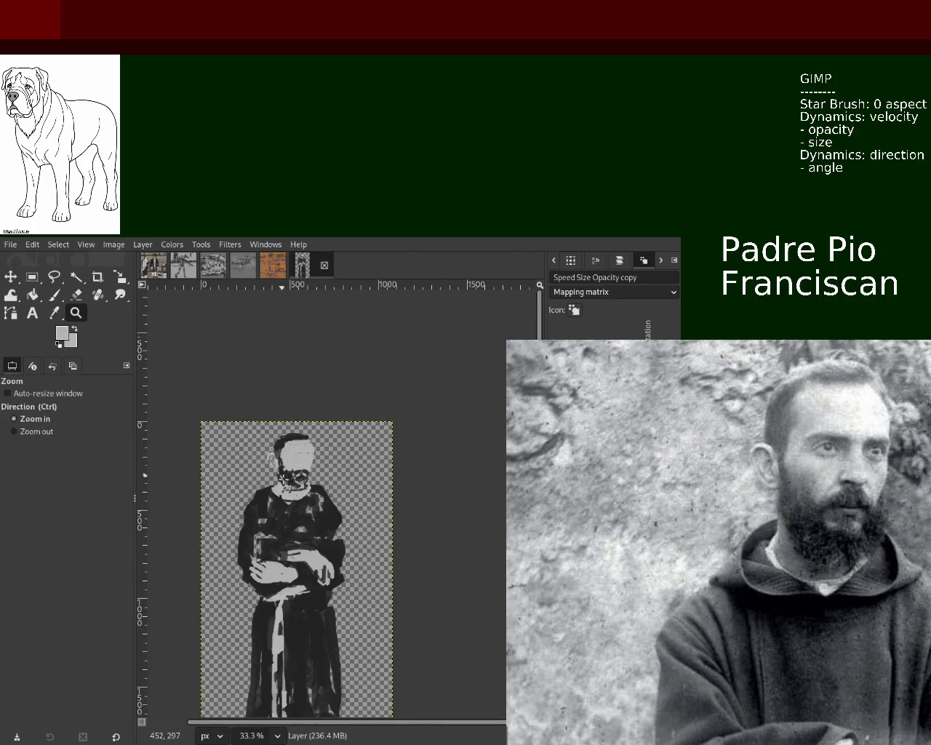
click(287, 470)
ctrl+click(299, 466)
click(298, 470)
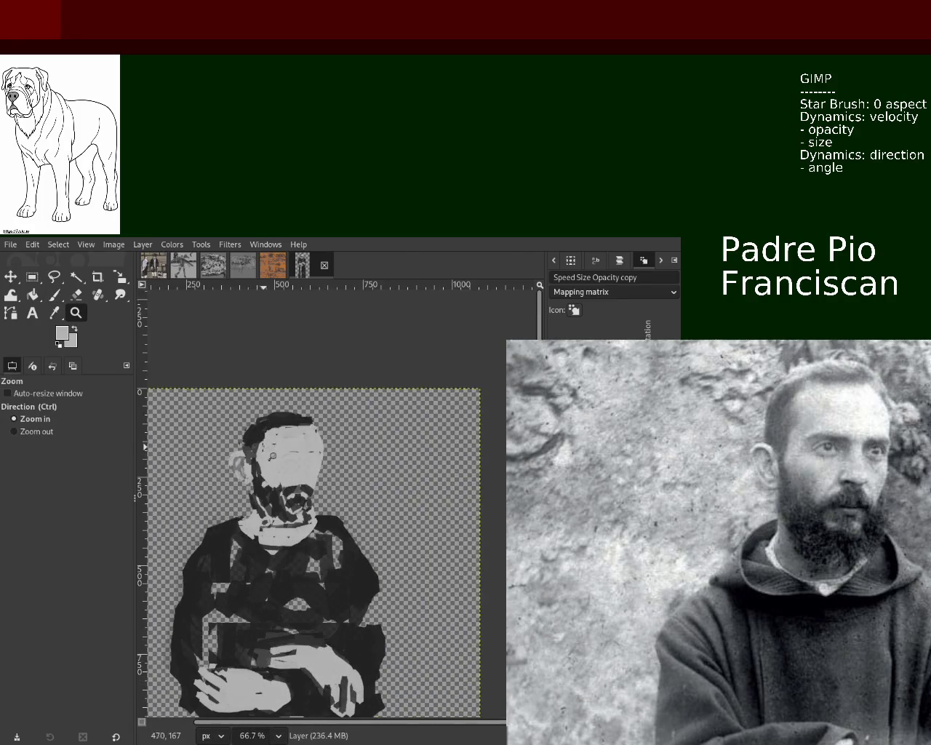
click(296, 473)
click(297, 477)
click(295, 482)
click(295, 486)
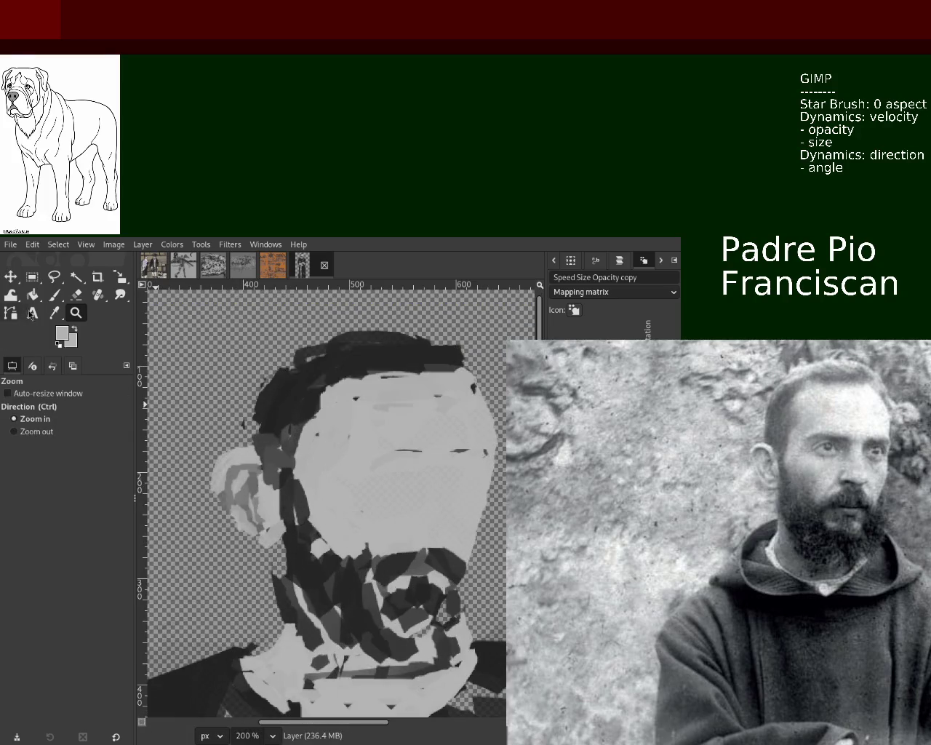
click(53, 294)
click(76, 313)
click(288, 389)
key(p)
ctrl+click(287, 389)
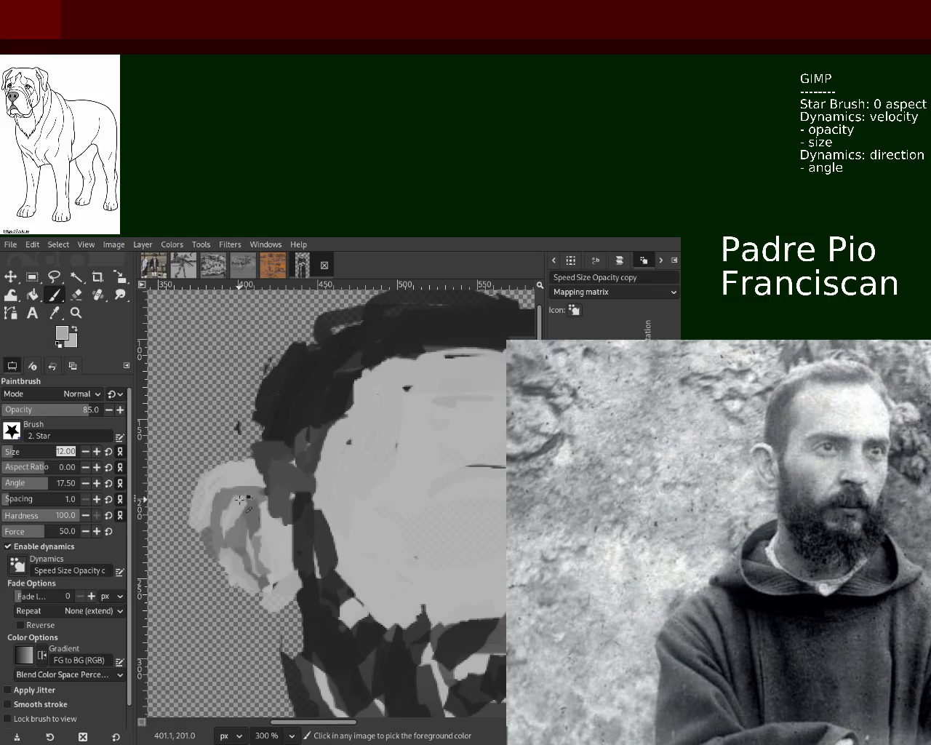
mouse_move(266, 492)
mouse_down()
mouse_move(222, 489)
mouse_move(207, 518)
mouse_up()
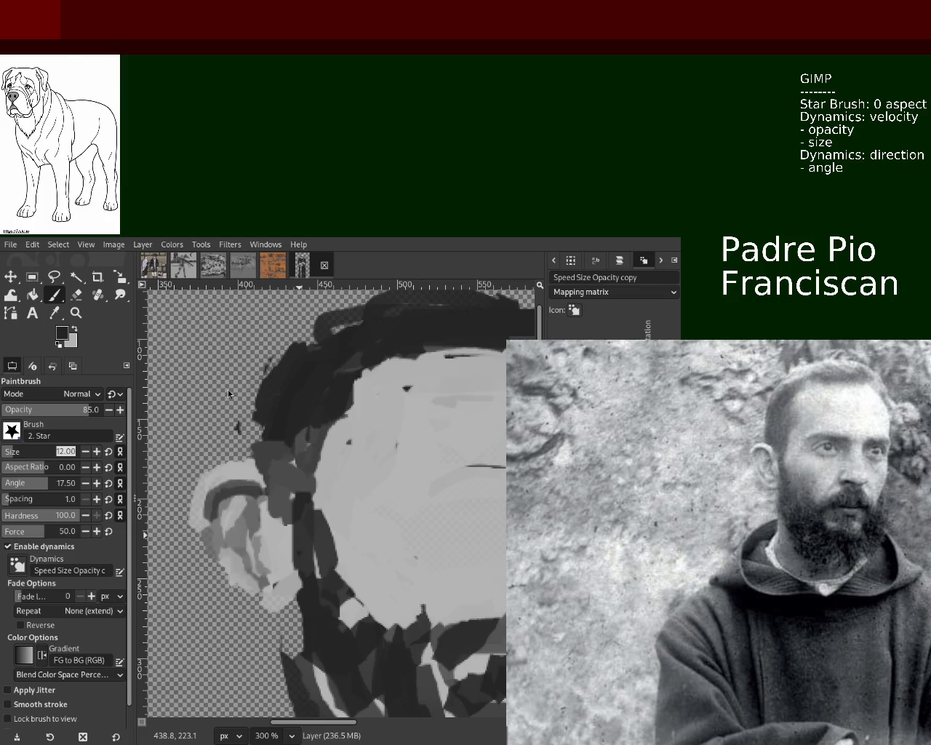
Paint mid-grey strokes down through the ear, redoing the first attempt.
ctrl+click(245, 493)
drag(245, 509, 248, 582)
key(ctrl+z)
drag(236, 511, 244, 571)
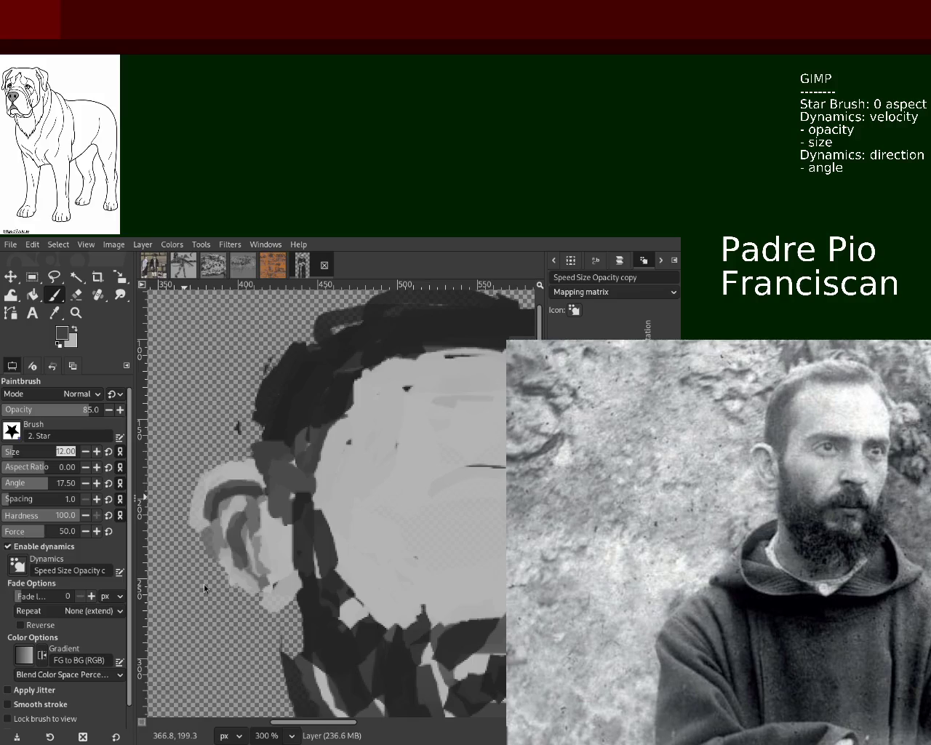
ctrl+click(263, 537)
ctrl+click(246, 516)
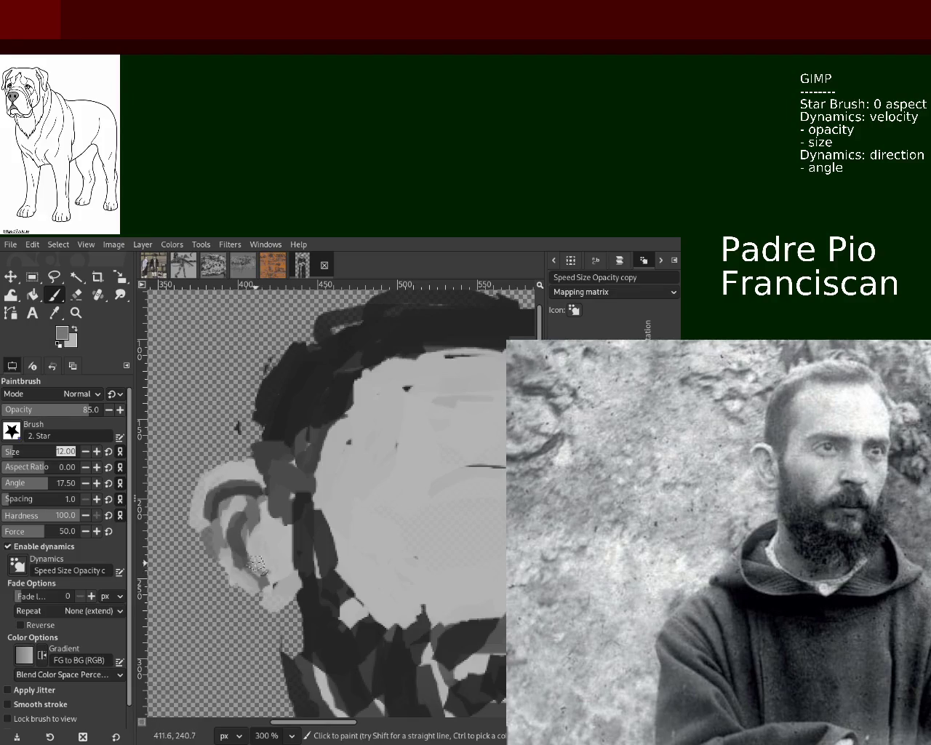
Lighten the lower ear and paint a light grey curve over its top edge.
drag(227, 558, 283, 606)
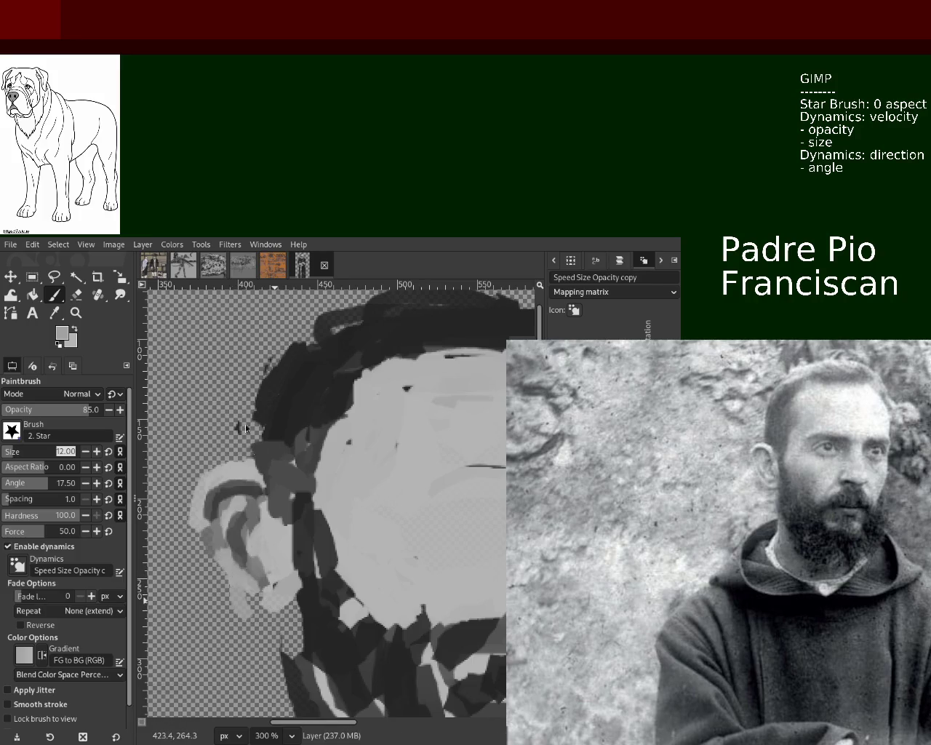
ctrl+click(272, 564)
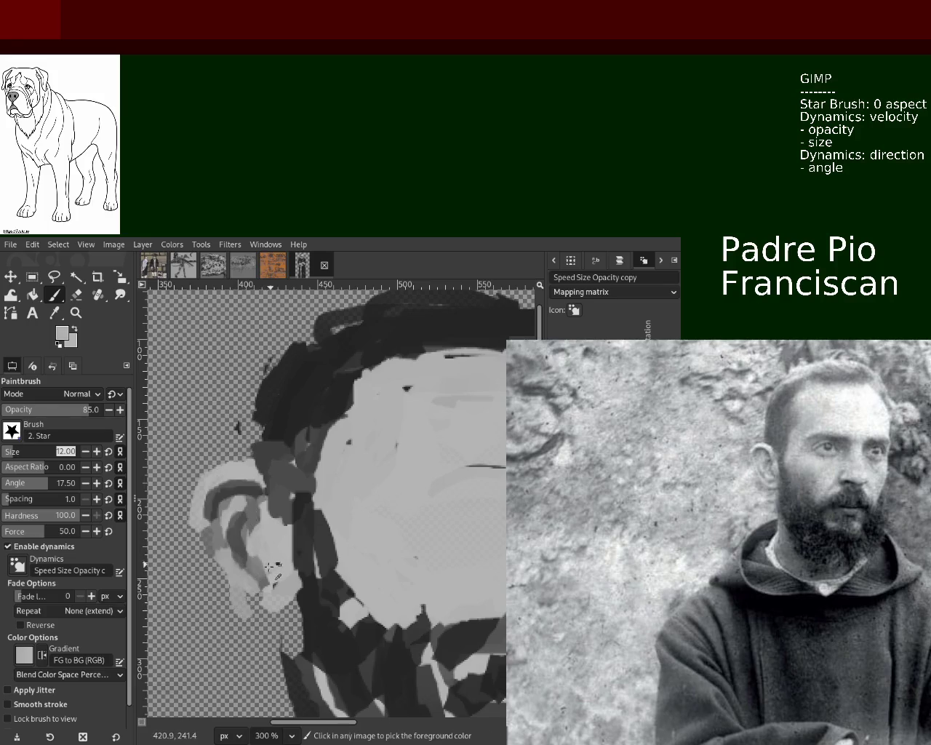
drag(241, 596, 280, 611)
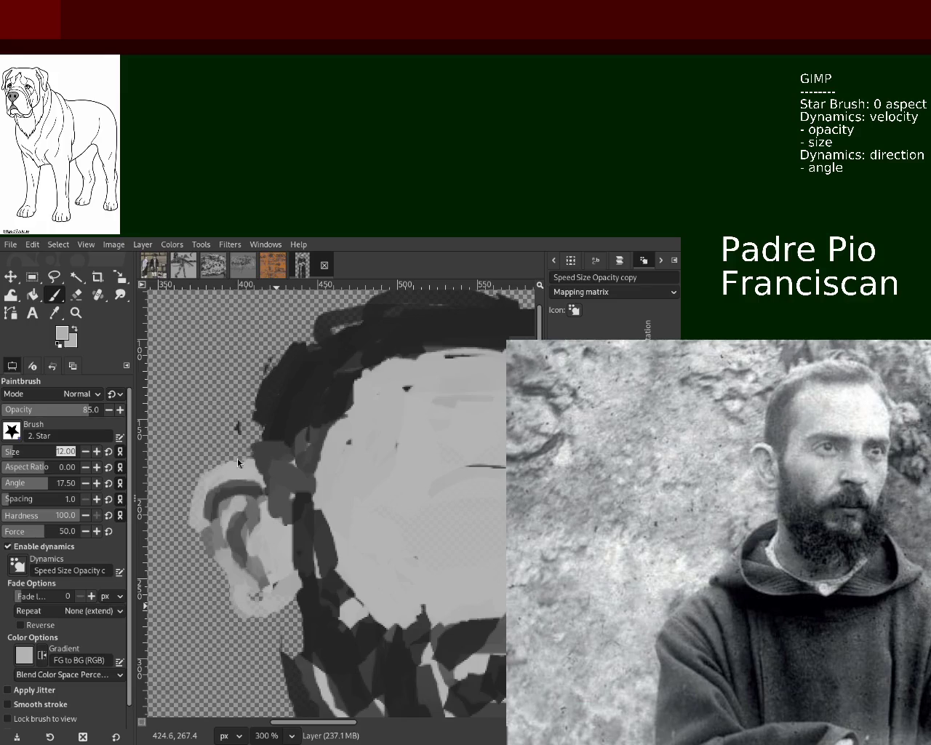
drag(243, 475, 303, 502)
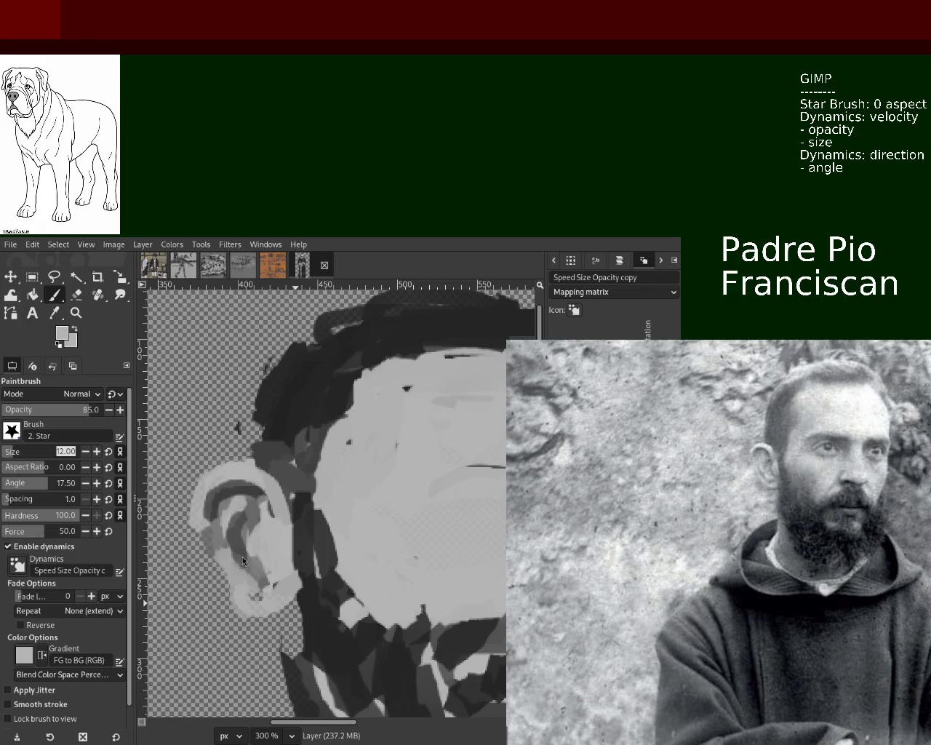
click(76, 295)
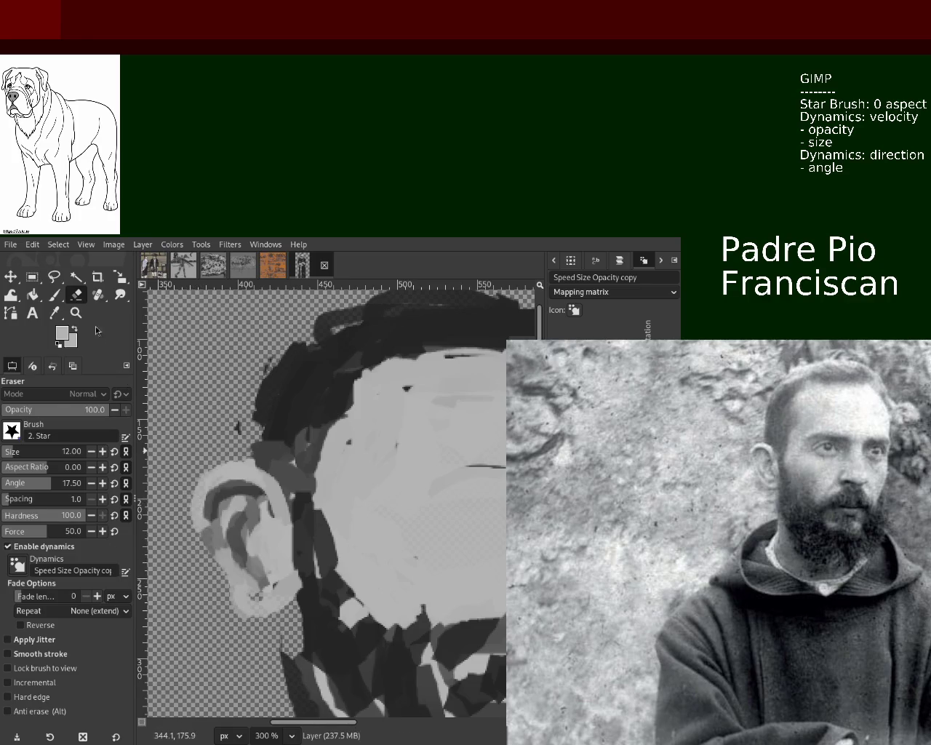
click(76, 312)
key(minus)
key(minus)
key(minus)
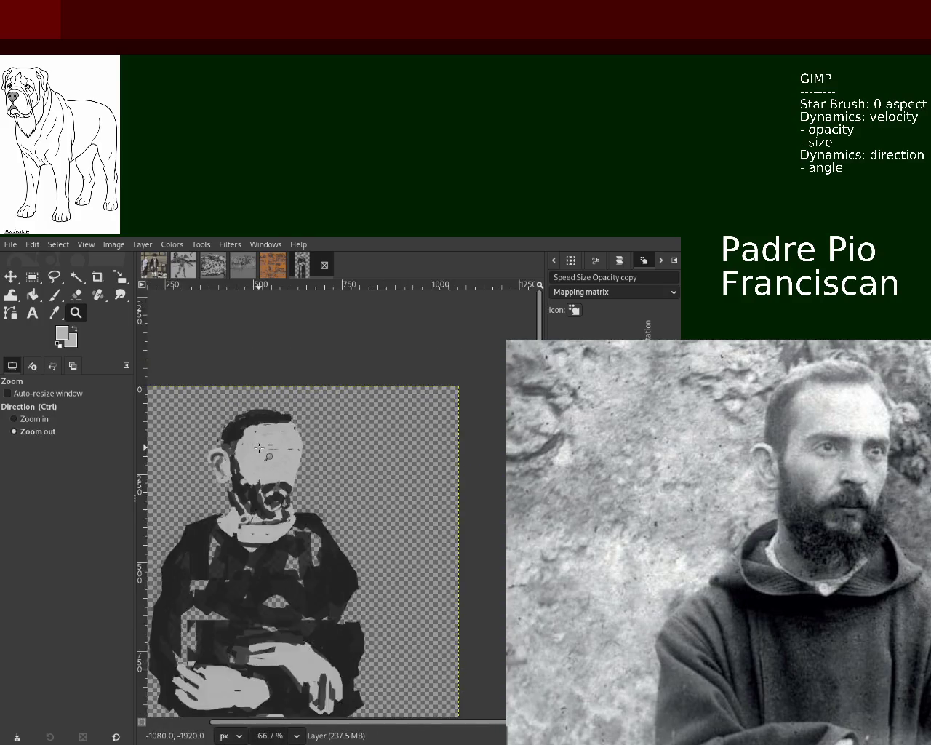
click(204, 439)
click(204, 439)
click(204, 438)
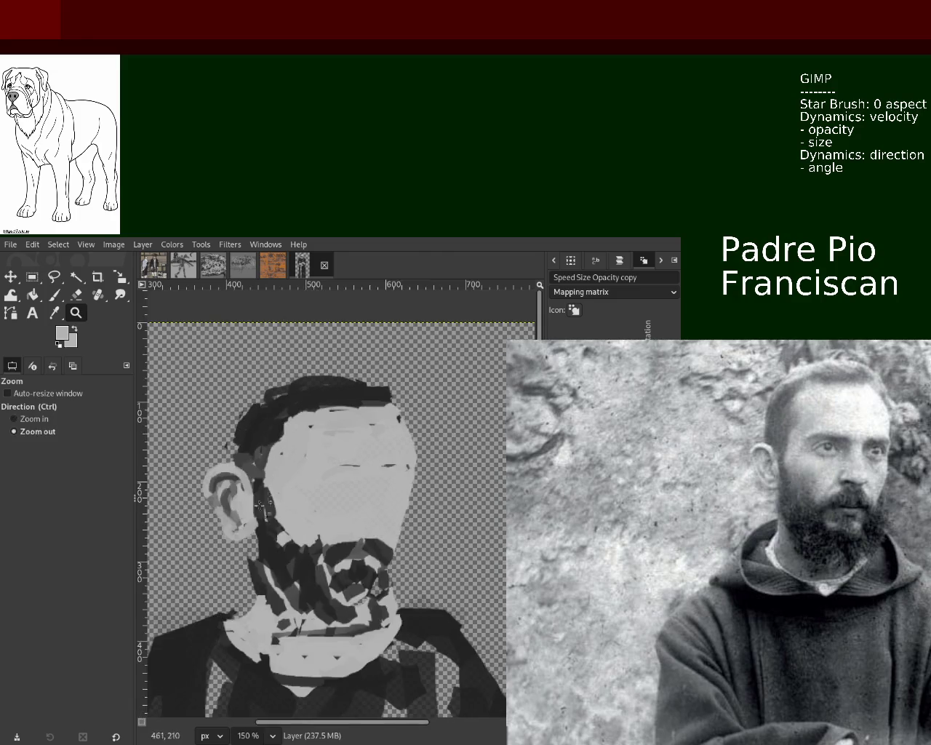
click(276, 435)
click(277, 435)
key(p)
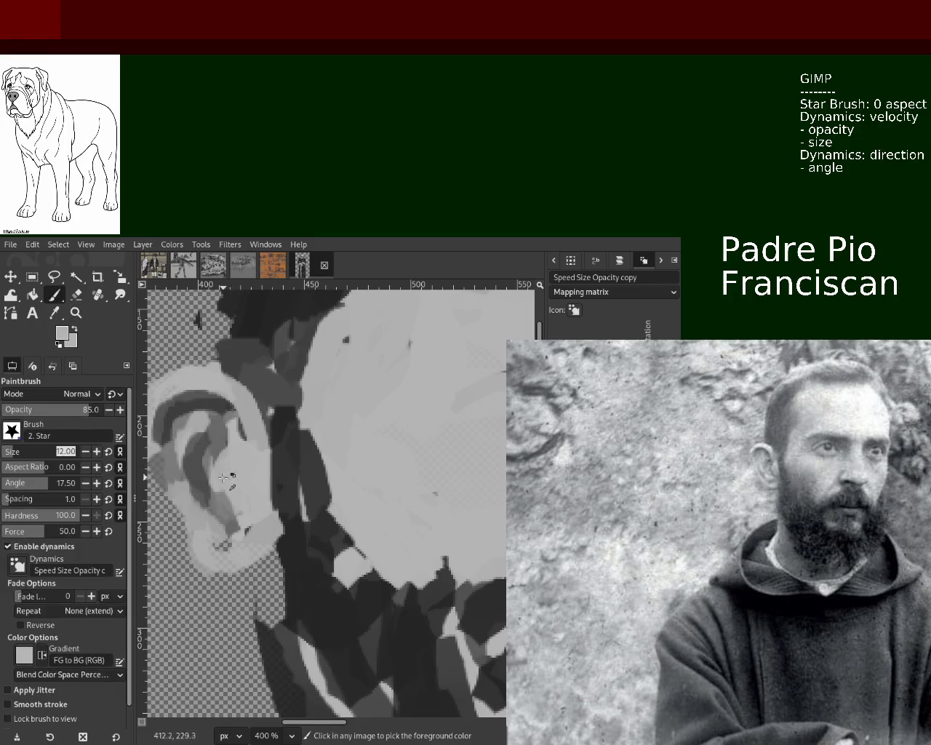
click(224, 522)
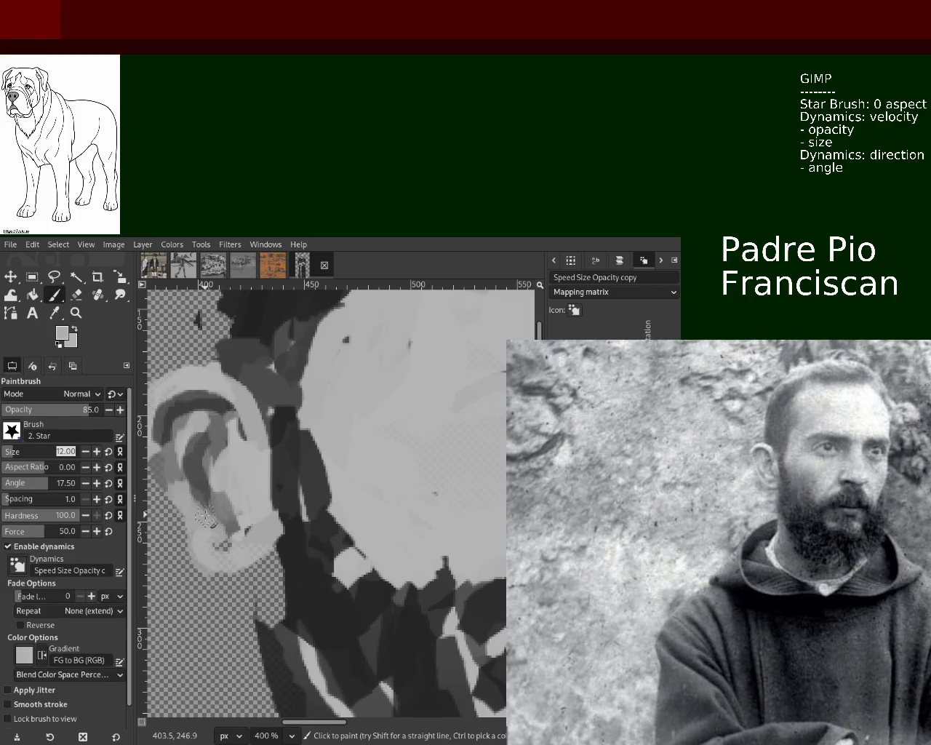
key(ctrl)
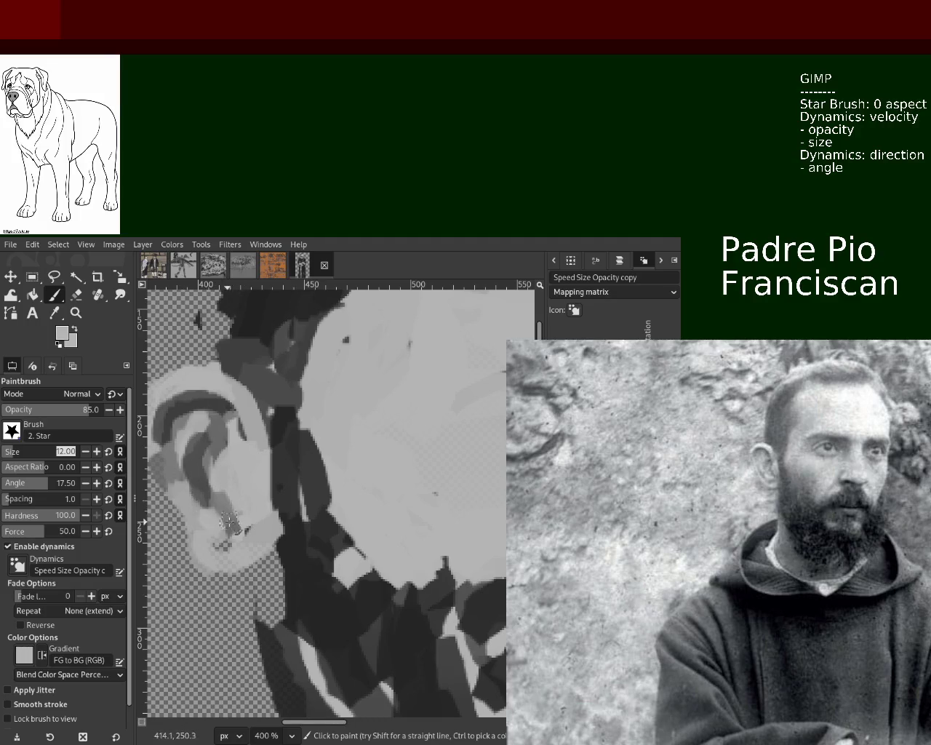
key(z)
scroll(282, 504, down, 2)
scroll(320, 538, down, 2)
scroll(357, 578, up, 1)
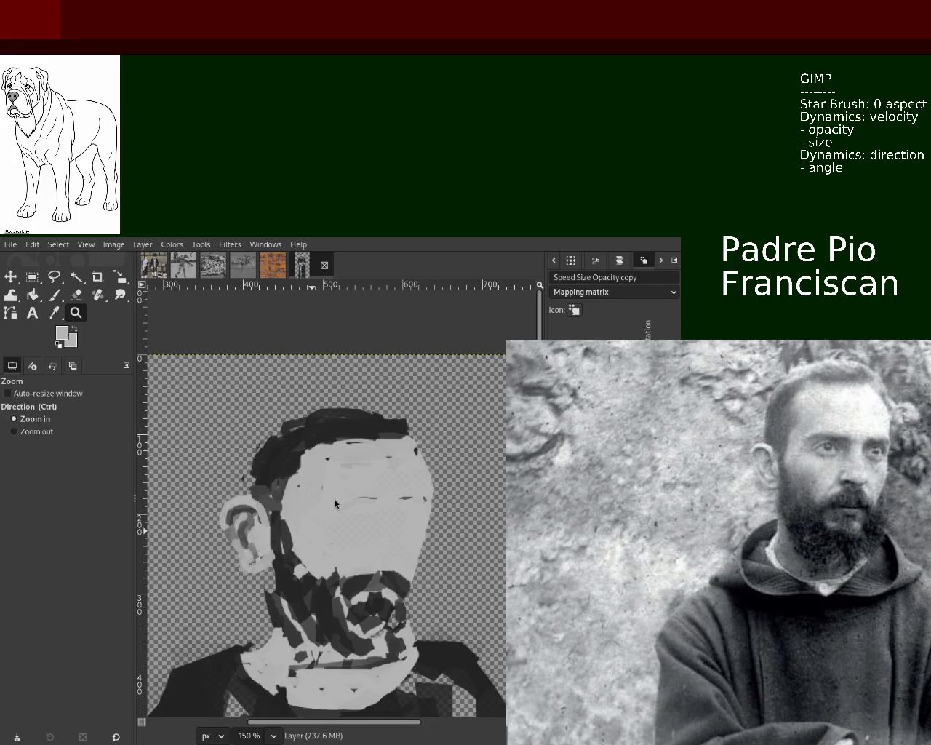
ctrl+click(262, 498)
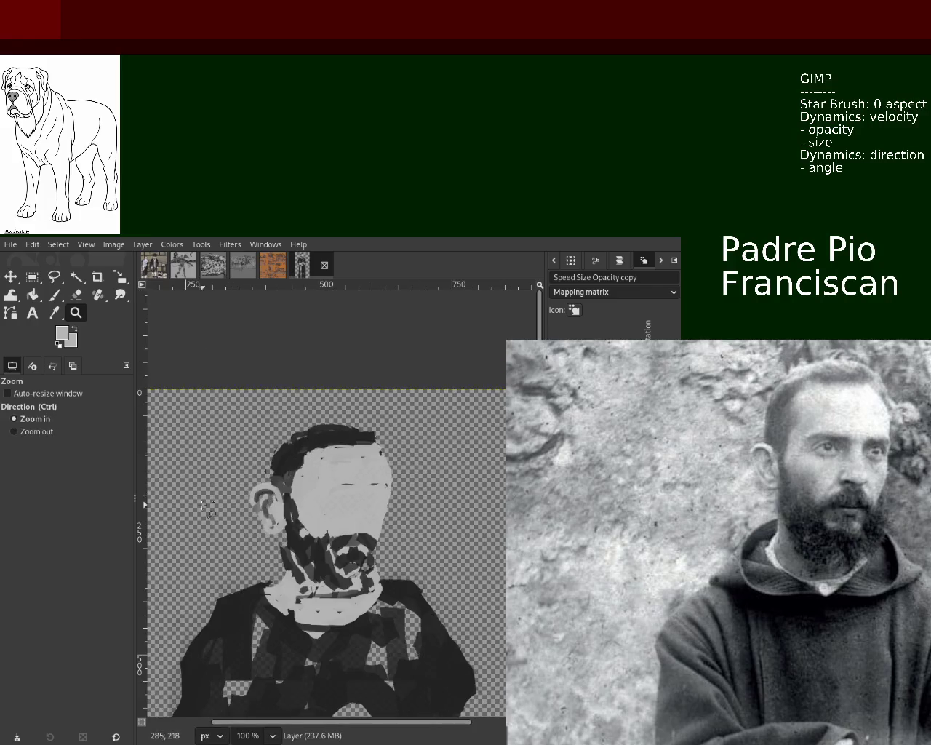
click(250, 499)
click(250, 498)
click(250, 499)
click(75, 295)
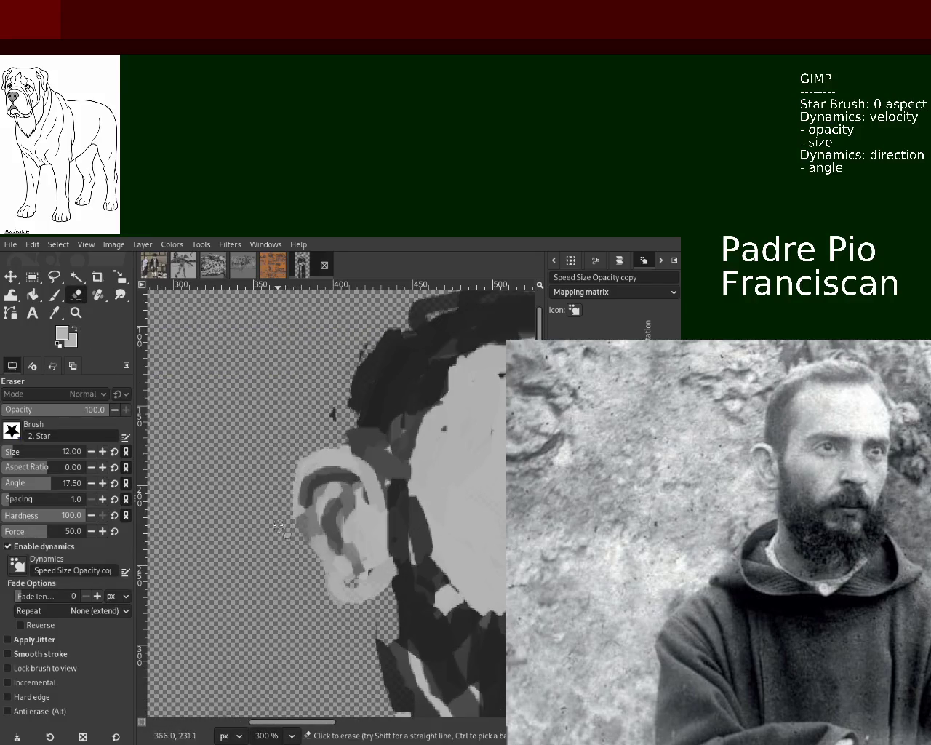
key(z)
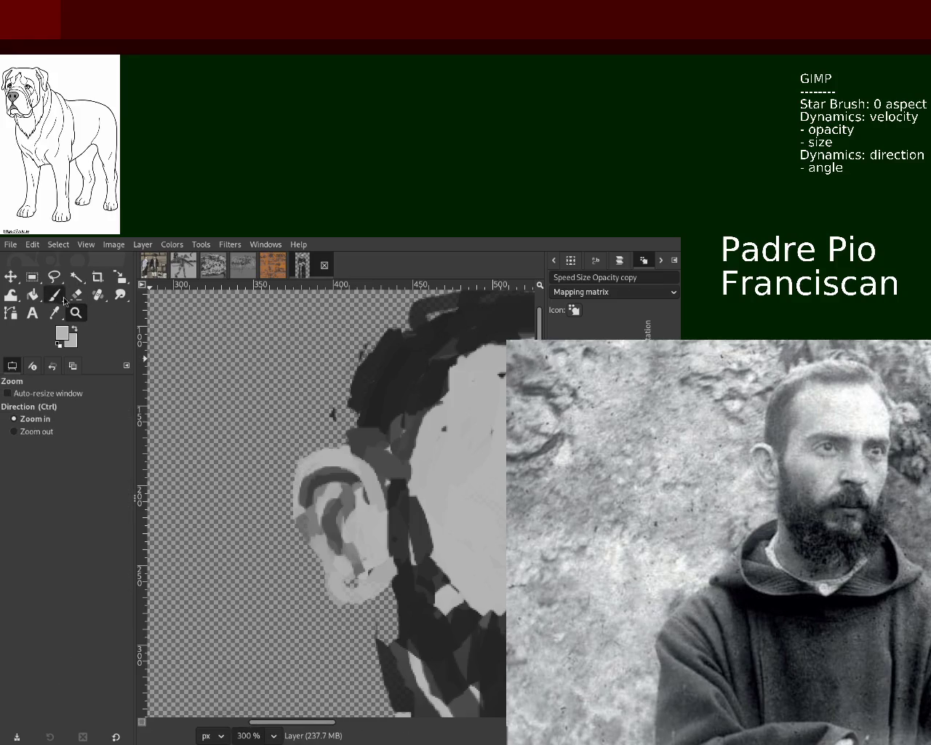
click(55, 299)
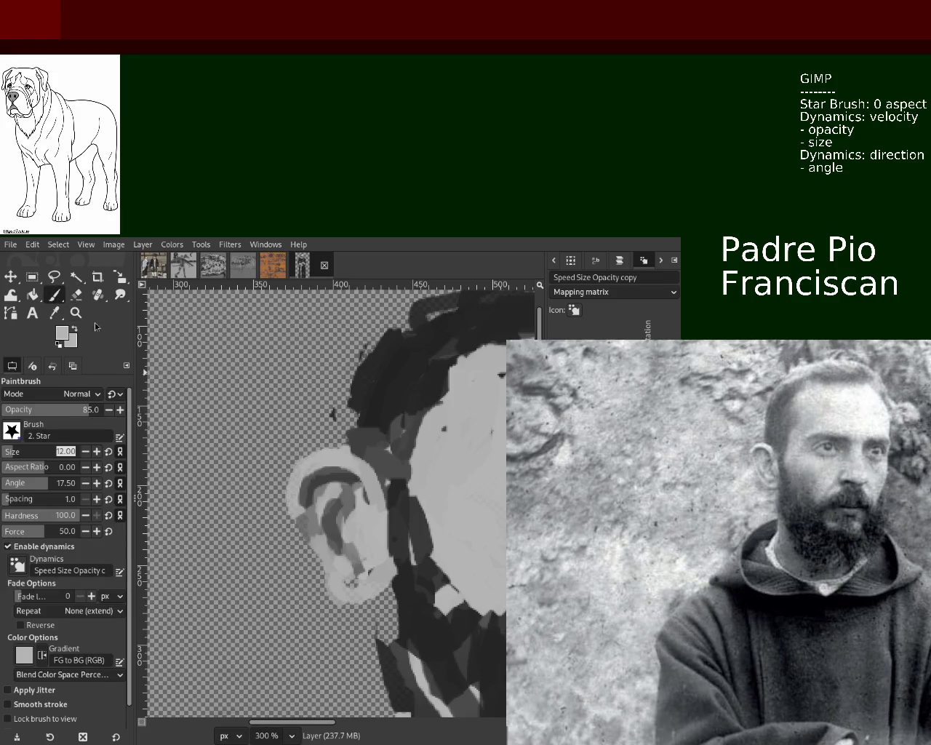
key(shift+e)
drag(291, 465, 291, 502)
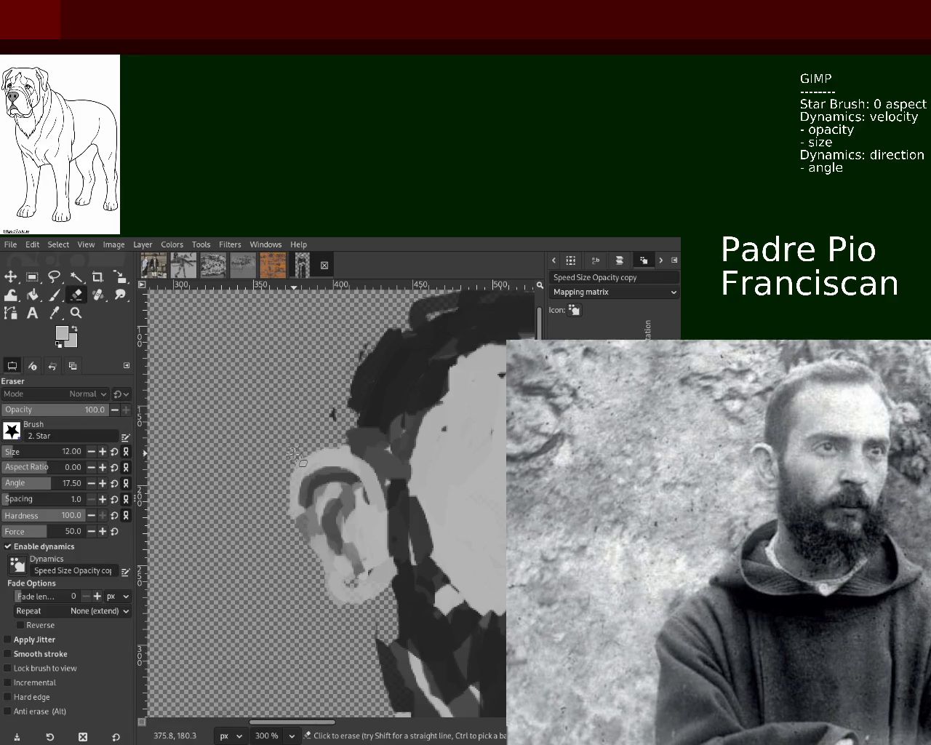
key(ctrl+z)
click(75, 313)
scroll(273, 502, down, 1)
scroll(273, 502, down, 3)
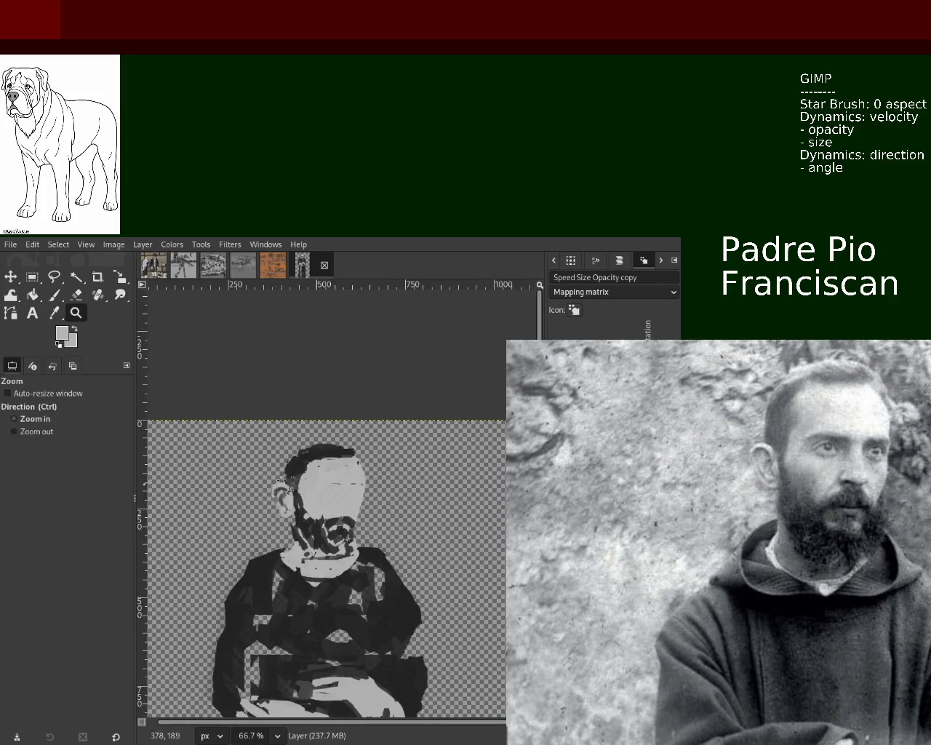
scroll(273, 502, up, 1)
scroll(273, 502, up, 2)
scroll(273, 502, down, 3)
scroll(305, 494, up, 2)
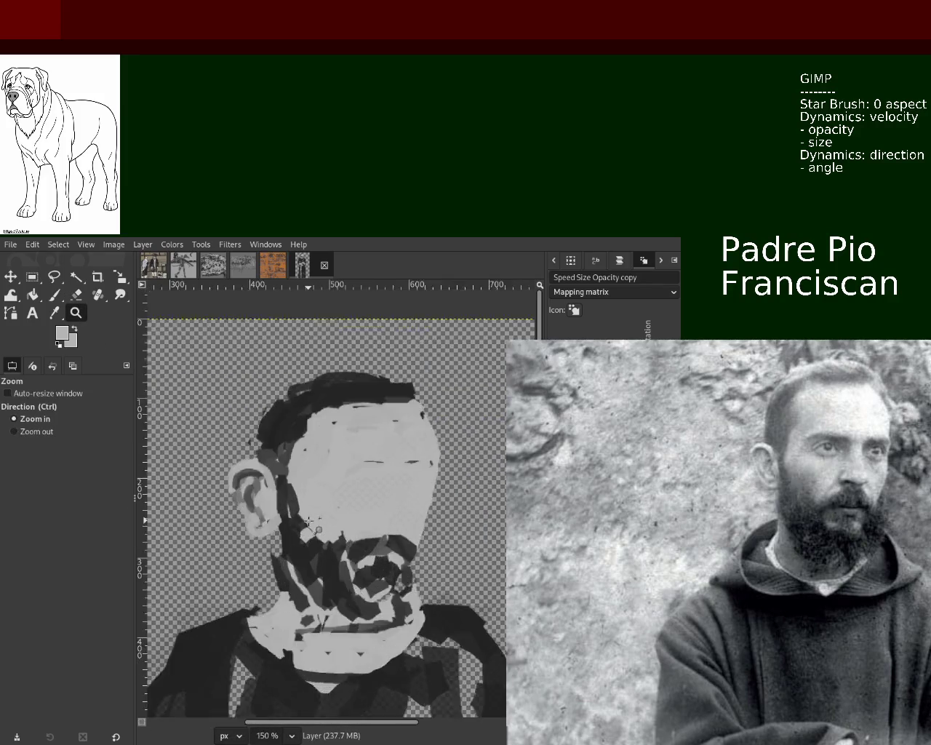
scroll(320, 492, up, 1)
scroll(323, 493, down, 1)
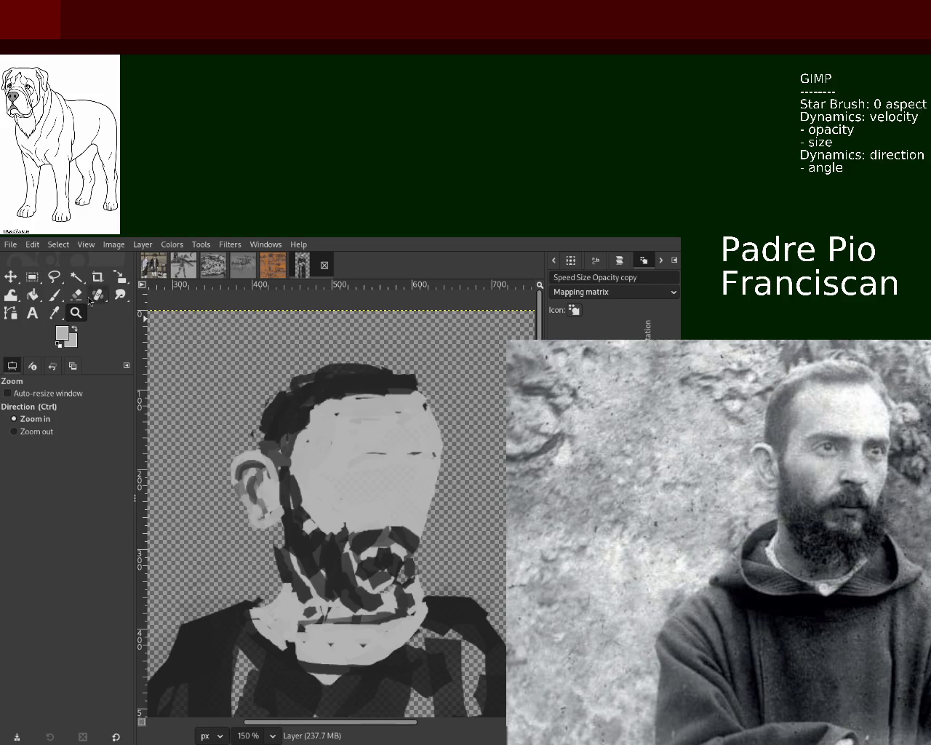
click(56, 296)
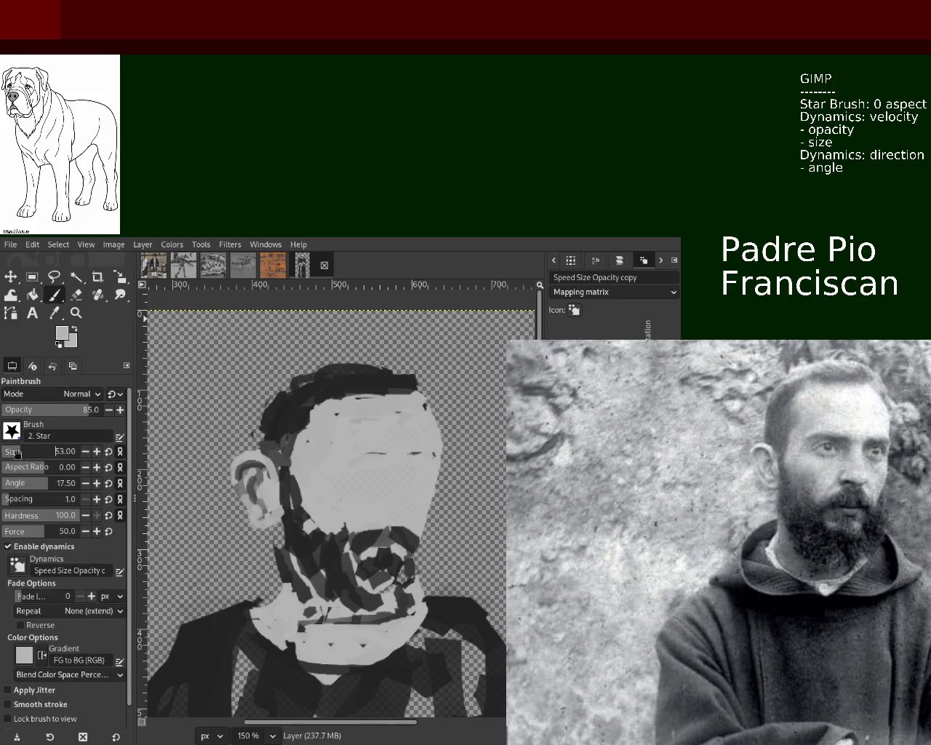
Repaint the forehead light grey and add dark hair strokes atop the head, undoing unwanted ones.
mouse_move(372, 420)
mouse_down()
mouse_move(407, 383)
mouse_move(341, 384)
mouse_up()
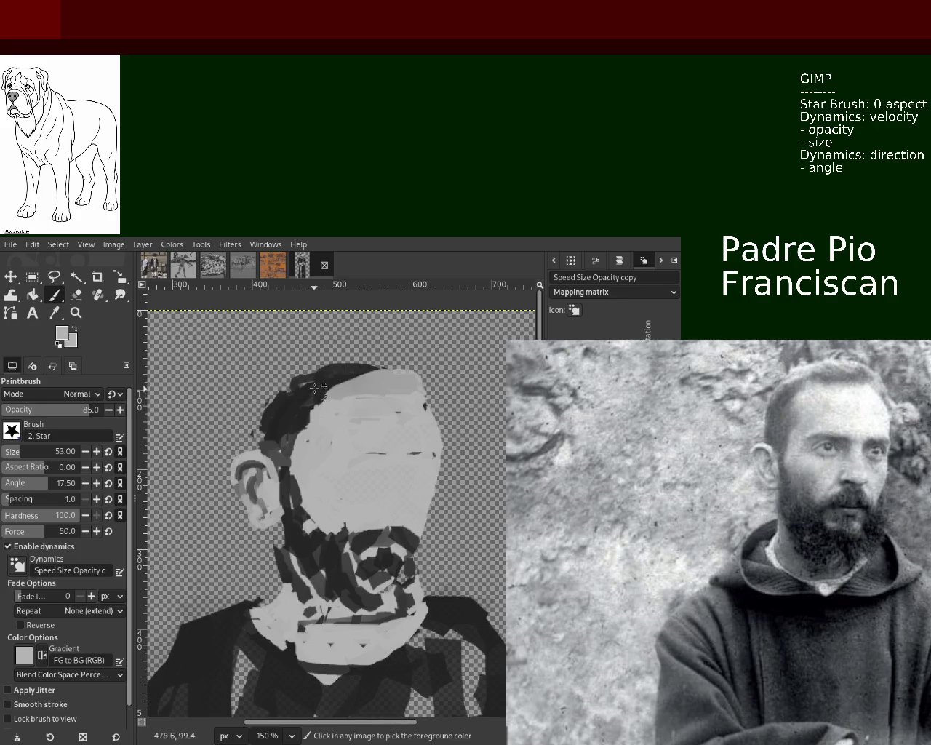
key(d)
mouse_move(409, 366)
mouse_down()
mouse_move(347, 363)
mouse_move(291, 386)
mouse_move(254, 436)
mouse_up()
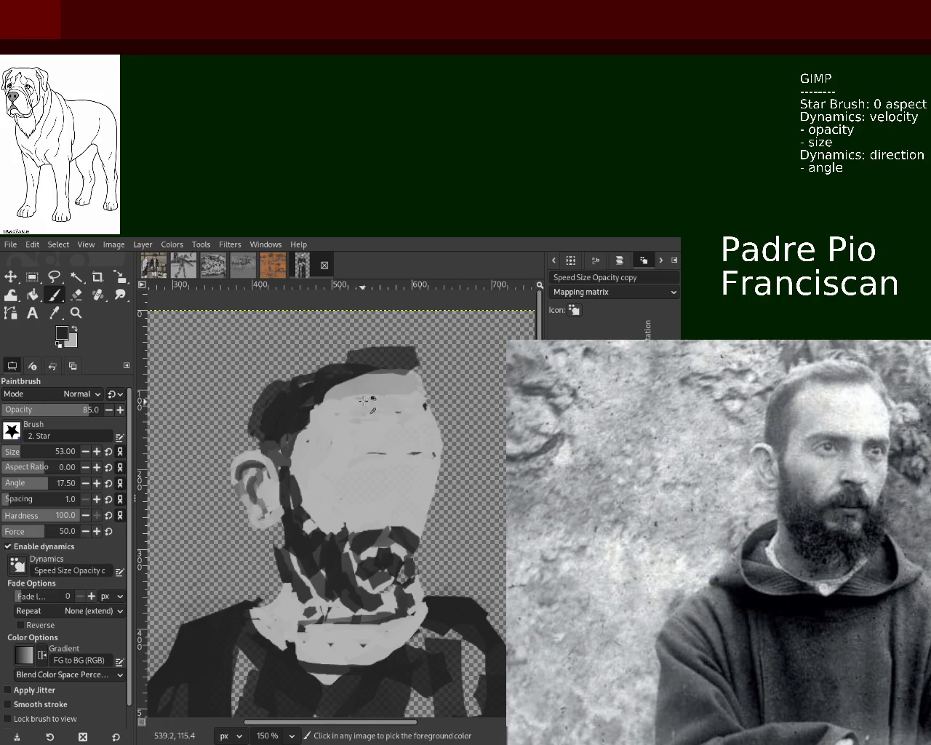
mouse_move(343, 376)
mouse_down()
mouse_move(303, 415)
mouse_move(287, 415)
mouse_up()
key(ctrl+z)
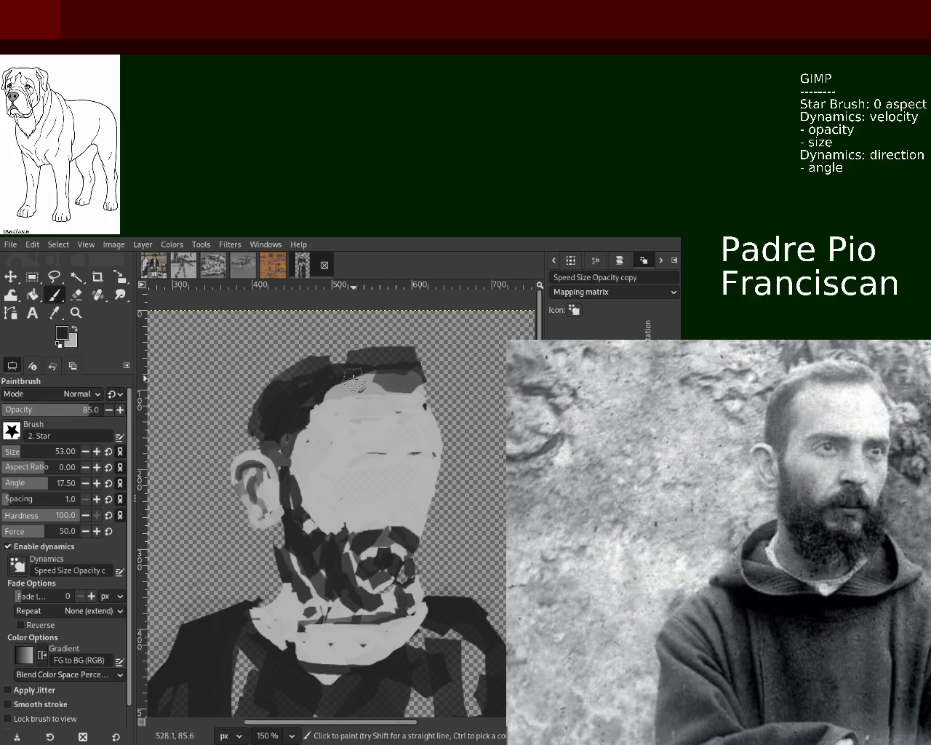
drag(389, 372, 271, 383)
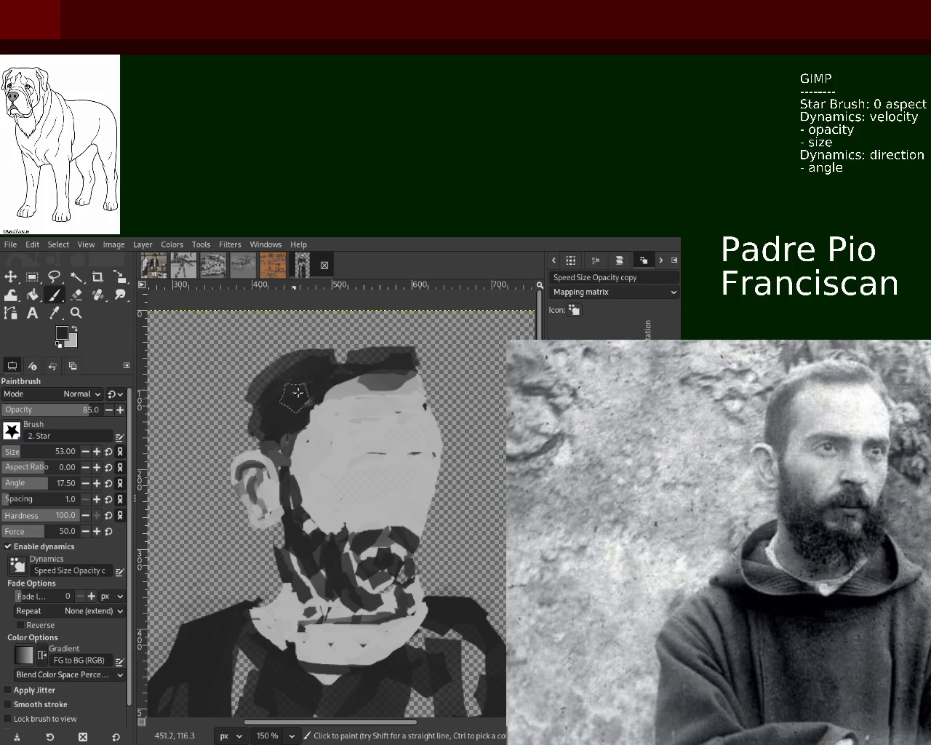
key(ctrl+z)
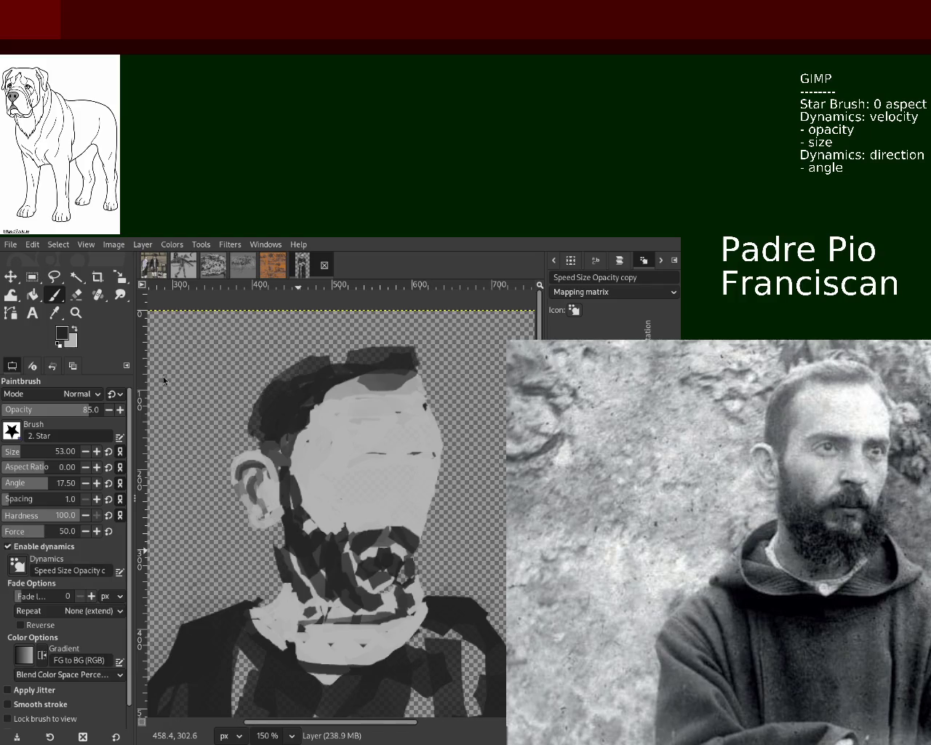
click(76, 299)
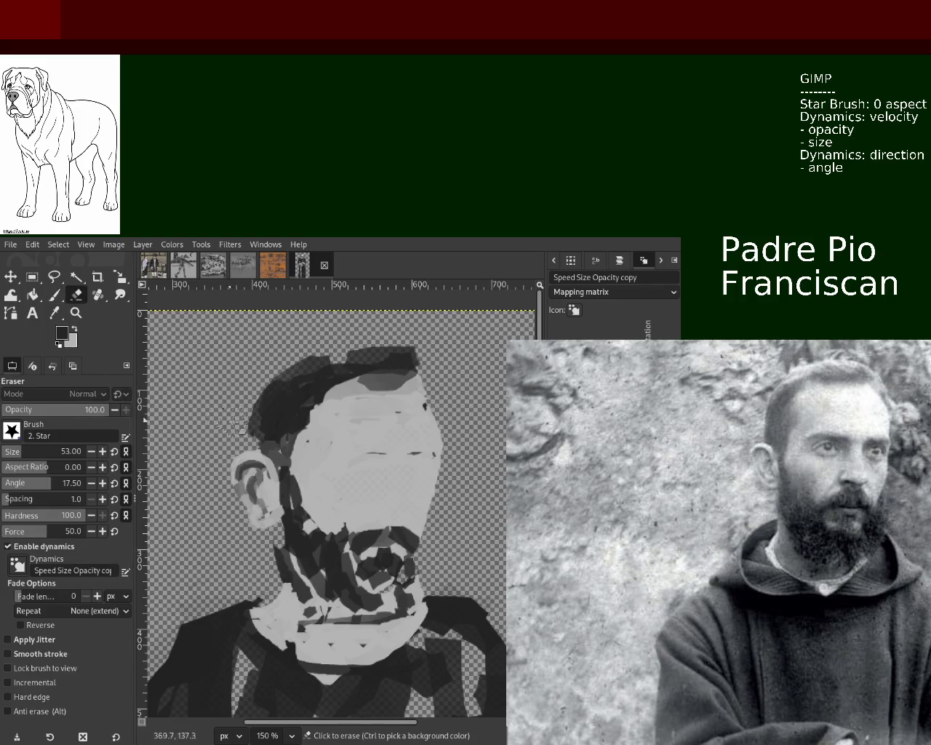
Set the brush size to 17 and paint black strokes across and down the hair.
click(54, 295)
drag(29, 452, 12, 452)
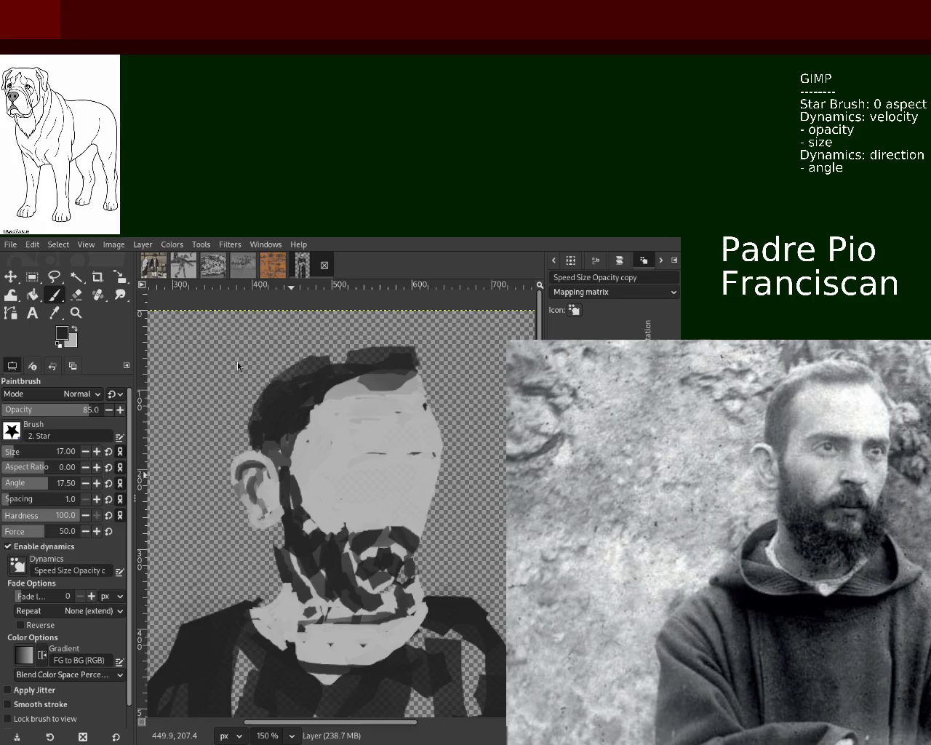
mouse_move(291, 372)
mouse_down()
mouse_move(382, 353)
mouse_move(286, 373)
mouse_up()
ctrl+click(342, 360)
drag(342, 360, 251, 434)
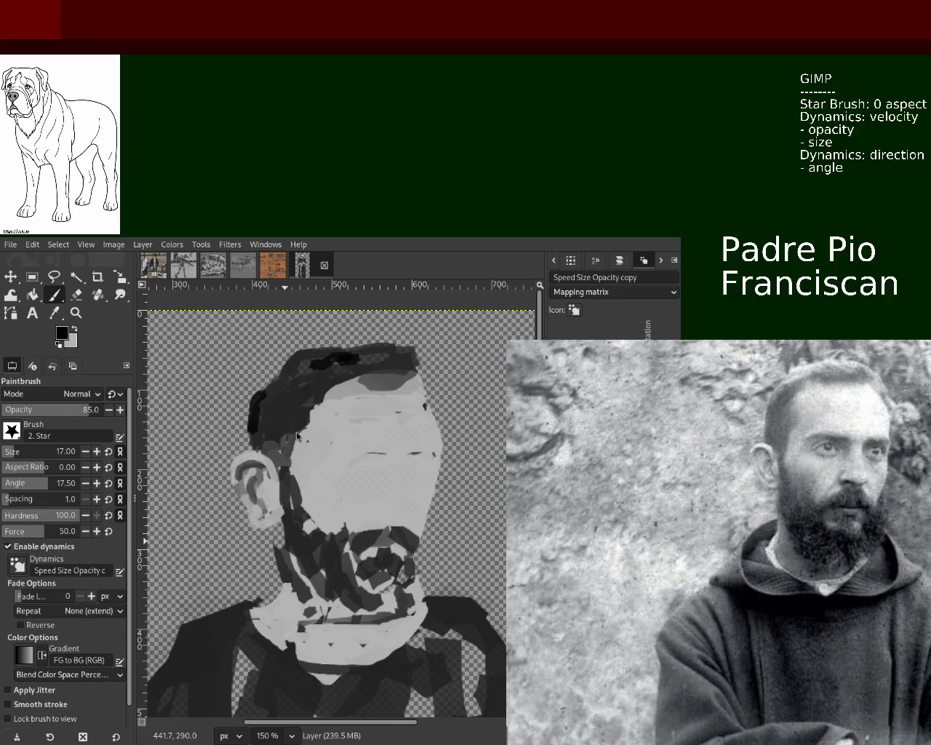
Soften the mouth area with light grey strokes, discarding a darker trial stroke.
ctrl+click(382, 525)
drag(382, 525, 357, 537)
key(ctrl+z)
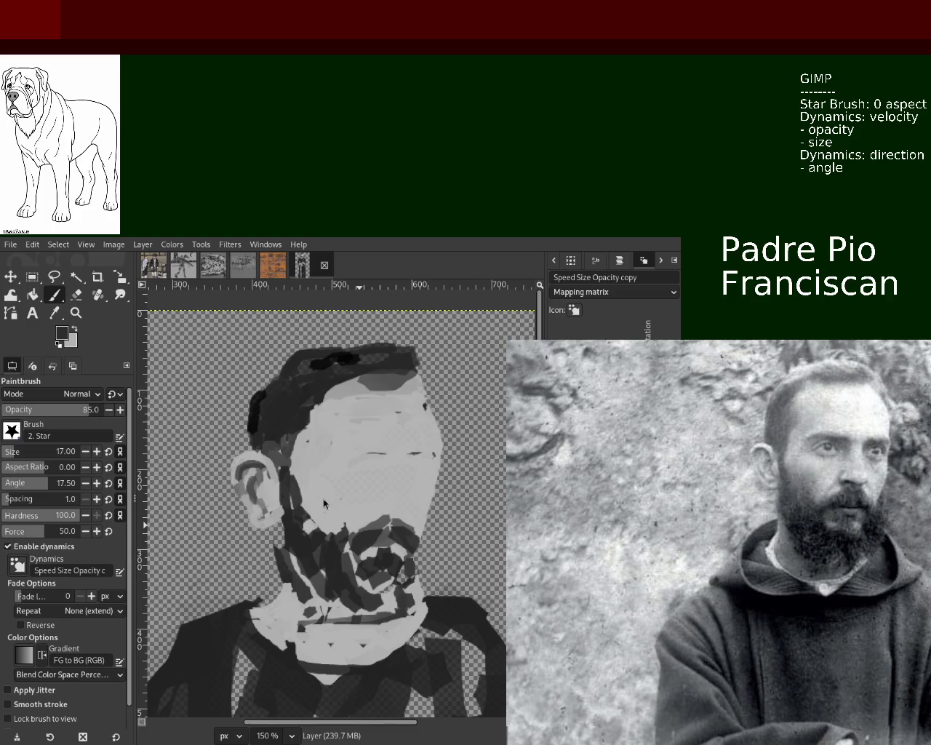
ctrl+click(393, 511)
mouse_move(393, 509)
mouse_down()
mouse_move(347, 509)
mouse_move(378, 515)
mouse_up()
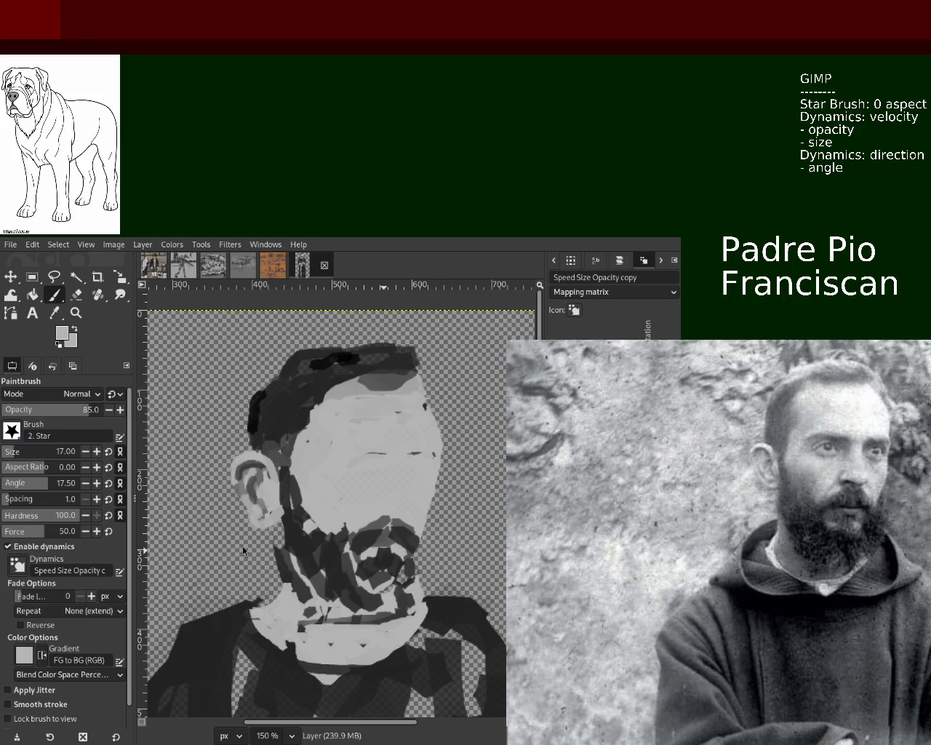
Lighten the dark hair edge along the forehead hairline with light grey strokes.
ctrl+click(353, 374)
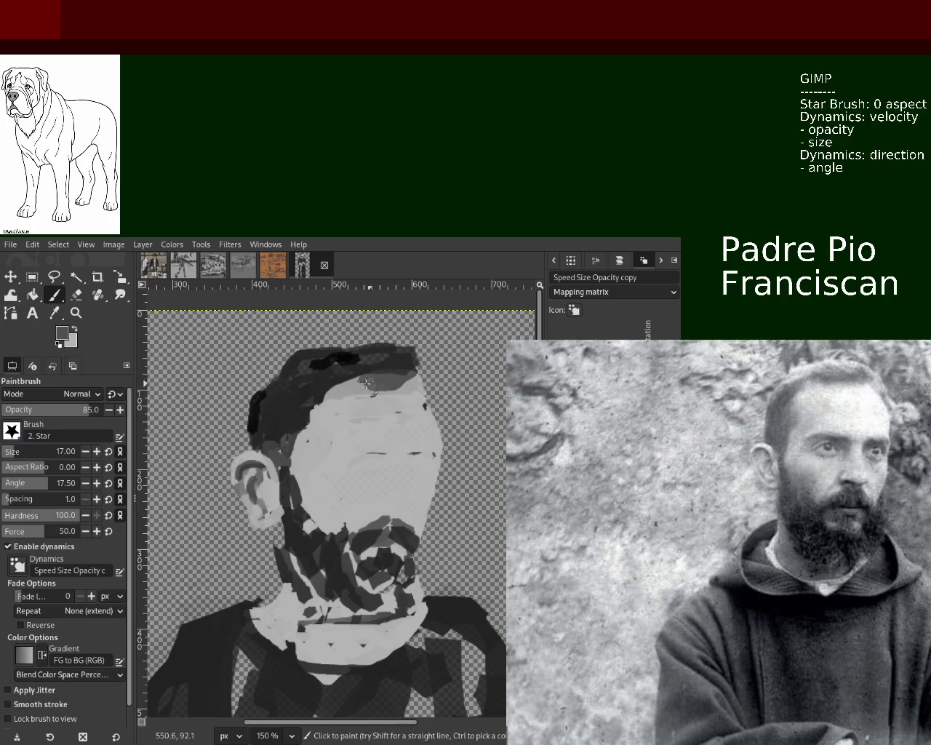
ctrl+click(342, 400)
drag(336, 386, 302, 436)
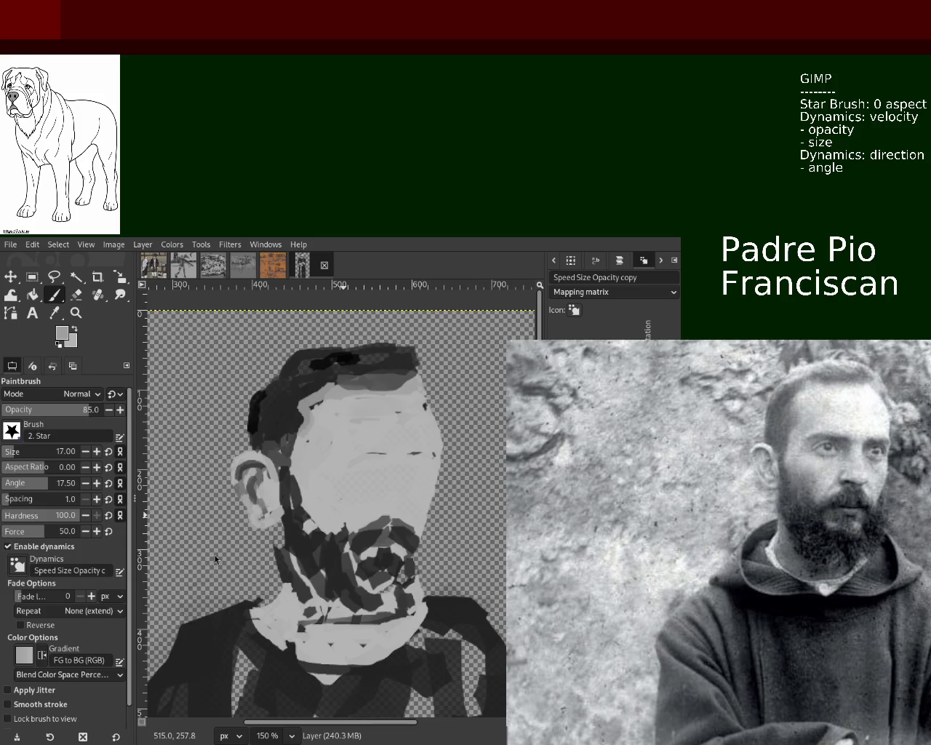
drag(323, 400, 312, 415)
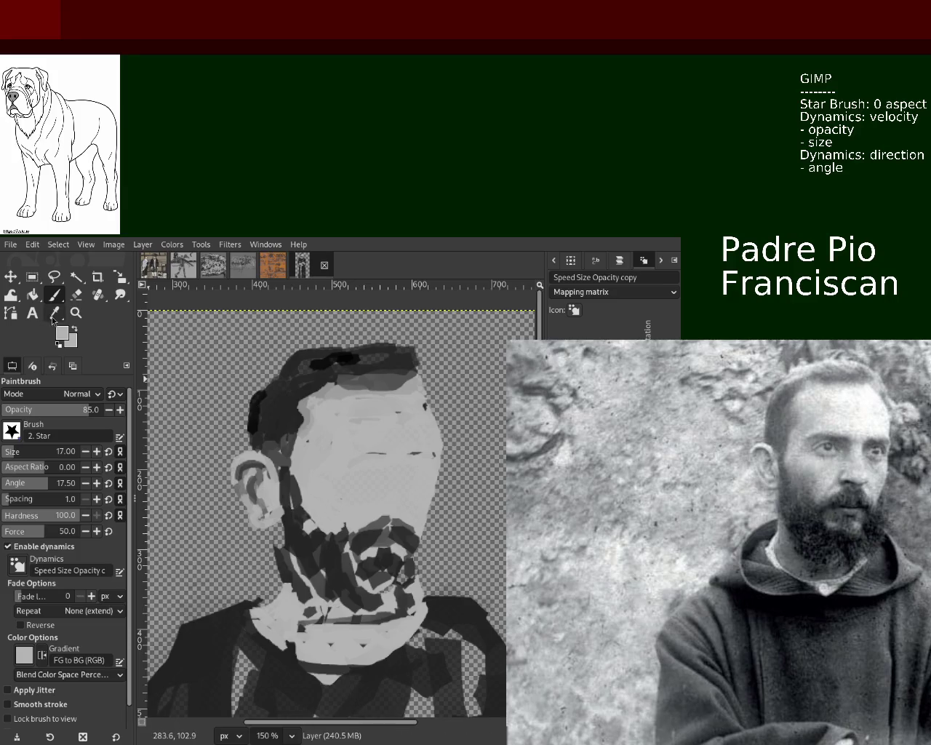
Zoom out until the whole friar is visible from head to feet.
click(76, 312)
ctrl+click(306, 459)
click(293, 466)
ctrl+click(320, 480)
ctrl+click(335, 487)
click(347, 497)
ctrl+click(347, 497)
click(349, 487)
click(355, 429)
ctrl+click(353, 471)
ctrl+click(352, 471)
click(353, 475)
ctrl+click(352, 476)
ctrl+click(351, 480)
ctrl+click(348, 483)
ctrl+click(347, 483)
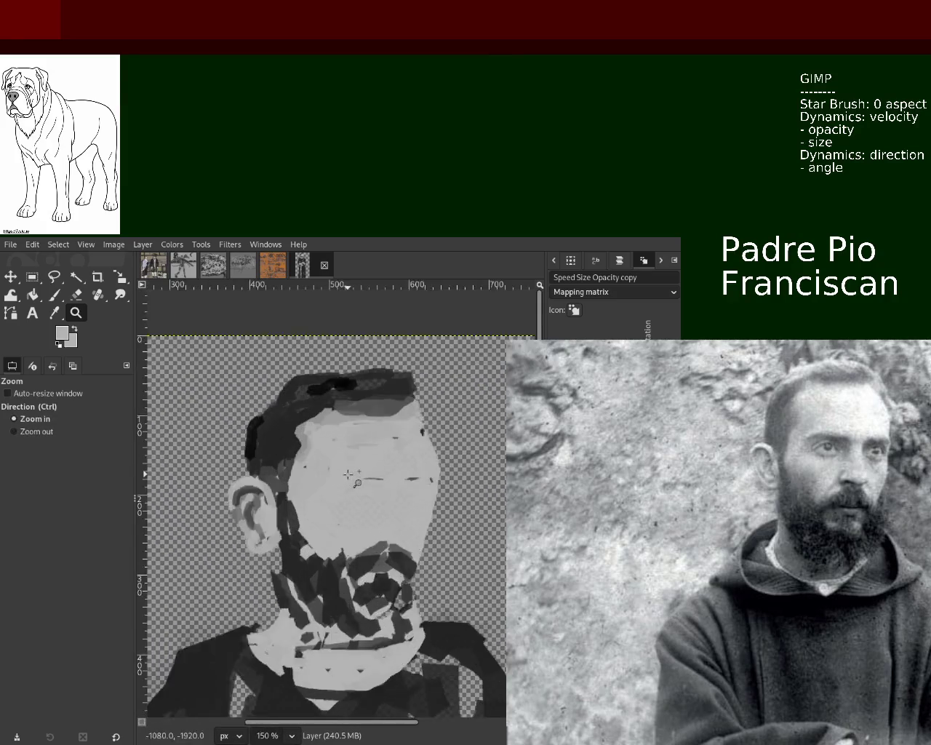
ctrl+click(348, 488)
ctrl+click(348, 541)
click(345, 543)
ctrl+click(344, 545)
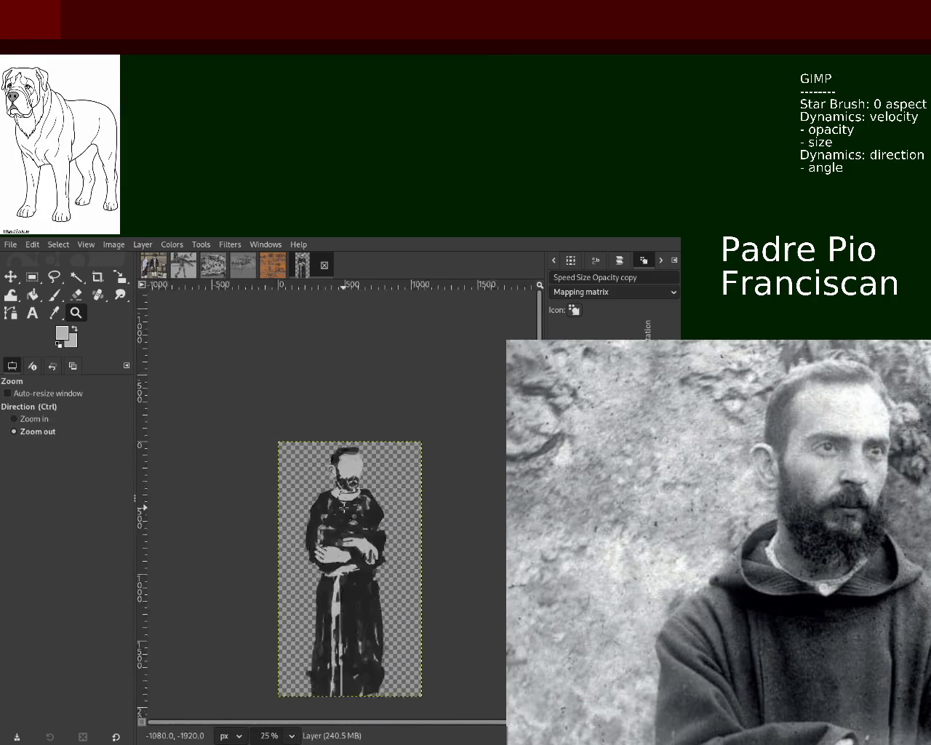
ctrl+click(346, 557)
click(346, 575)
click(347, 593)
ctrl+click(346, 598)
click(346, 598)
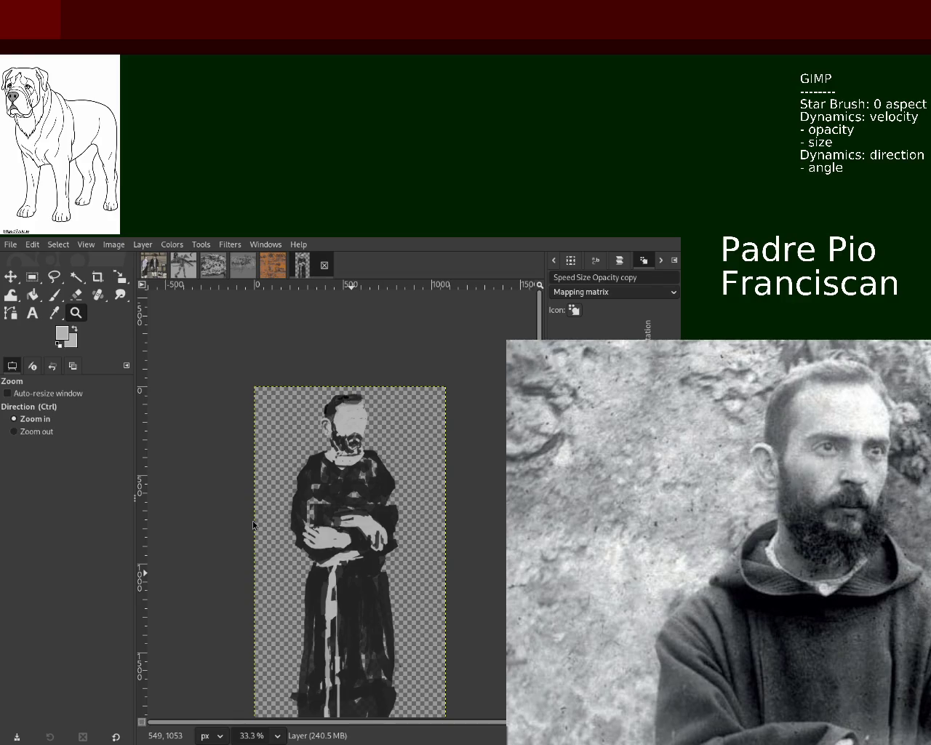
ctrl+click(342, 465)
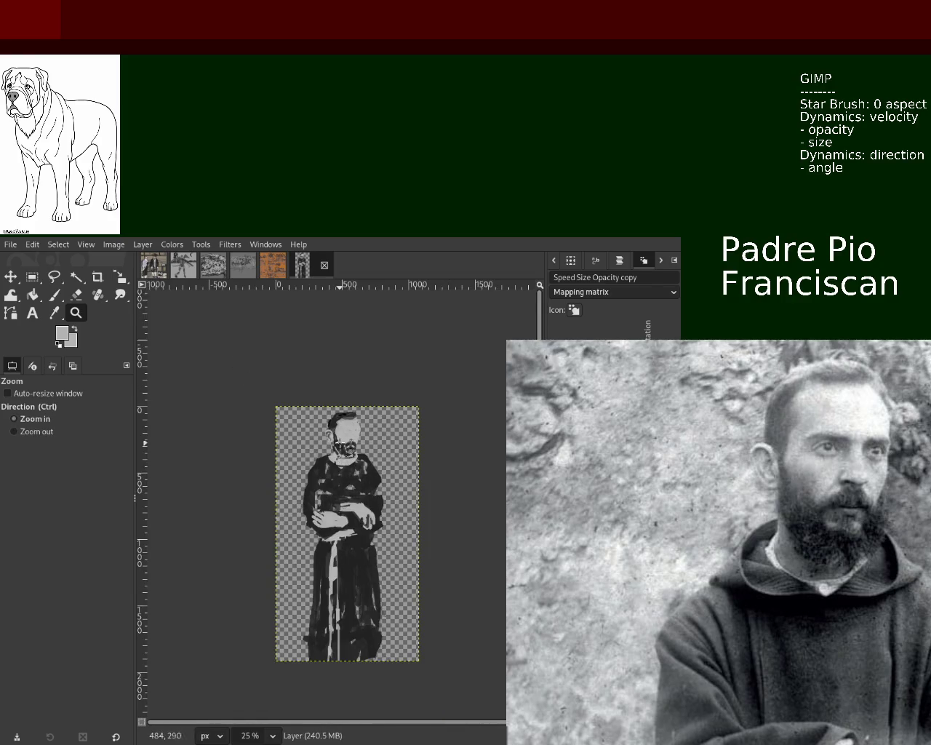
Zoom in on the friar's face and try a grey beard stroke, then undo it.
triple_click(340, 441)
click(340, 441)
key(p)
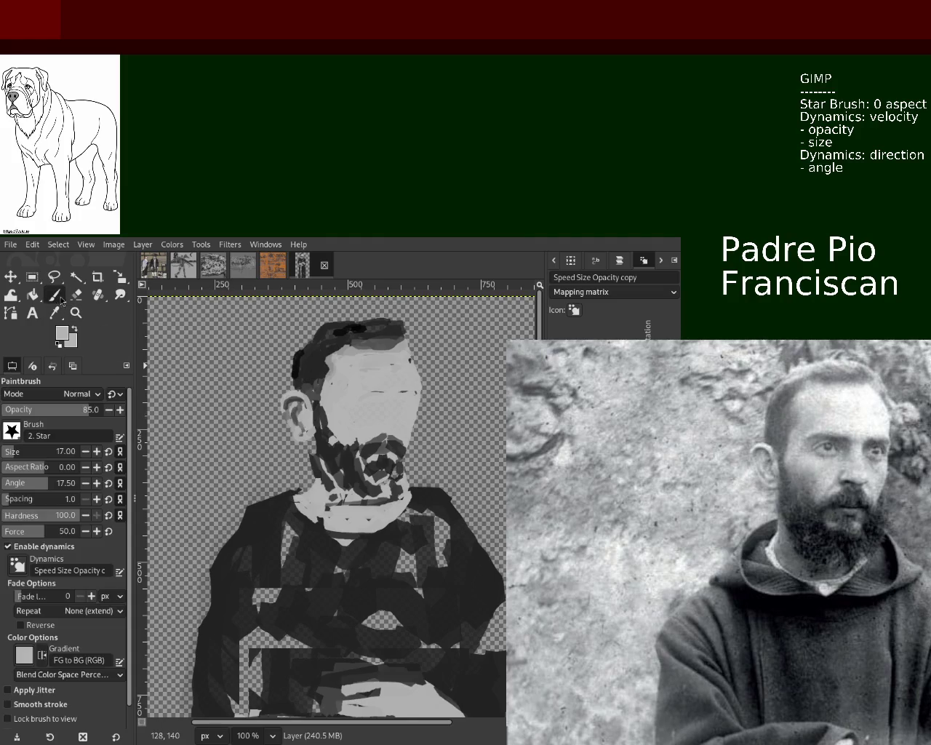
ctrl+click(381, 443)
drag(321, 421, 352, 448)
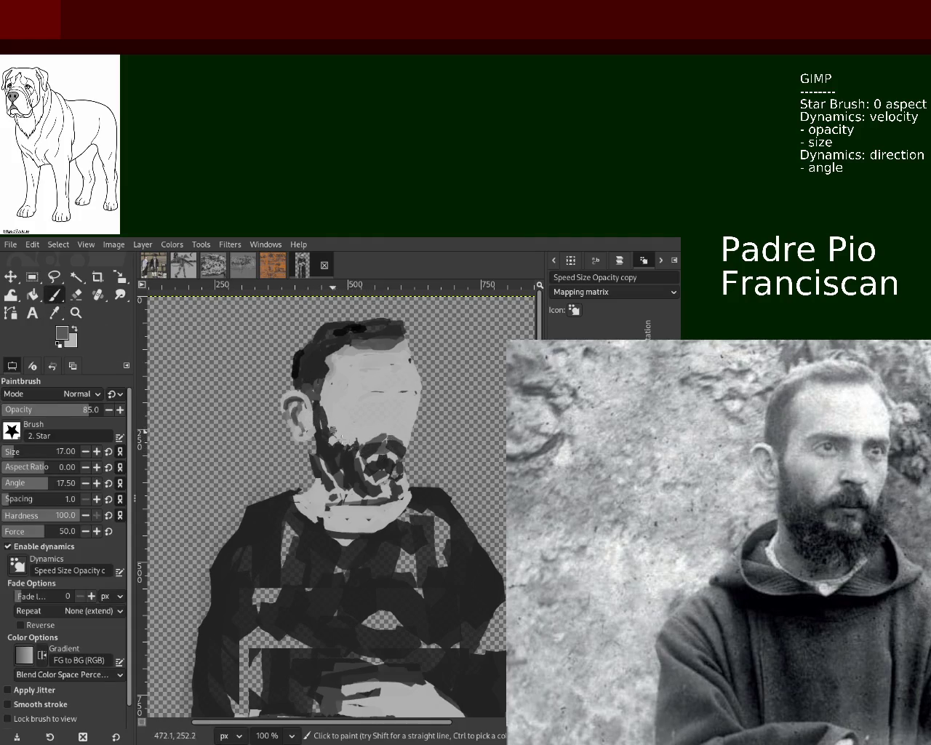
key(ctrl+z)
Shade the cheek and jaw dark grey, then lighten the shaded cheek with light grey.
ctrl+click(342, 426)
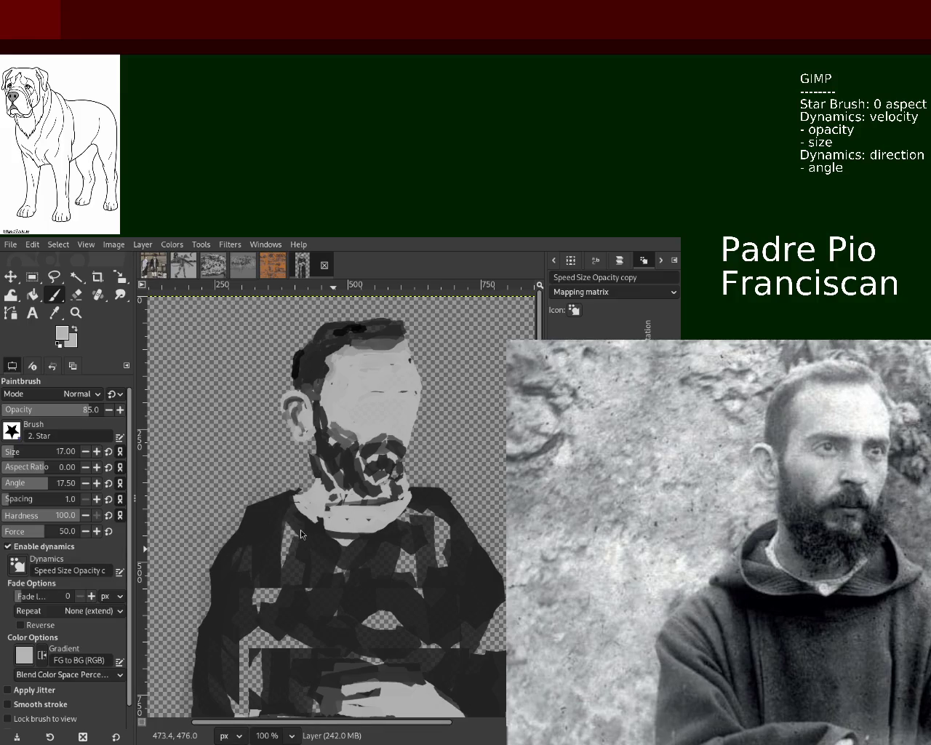
ctrl+click(350, 433)
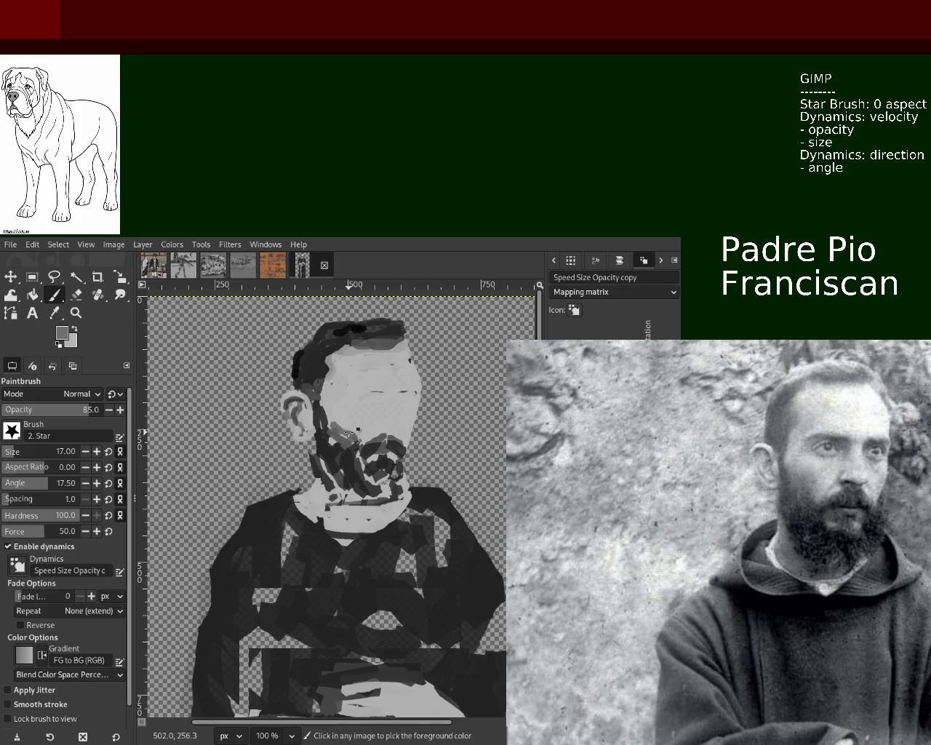
mouse_move(324, 413)
mouse_down()
mouse_move(355, 443)
mouse_move(329, 429)
mouse_up()
key(ctrl+z)
key(ctrl+z)
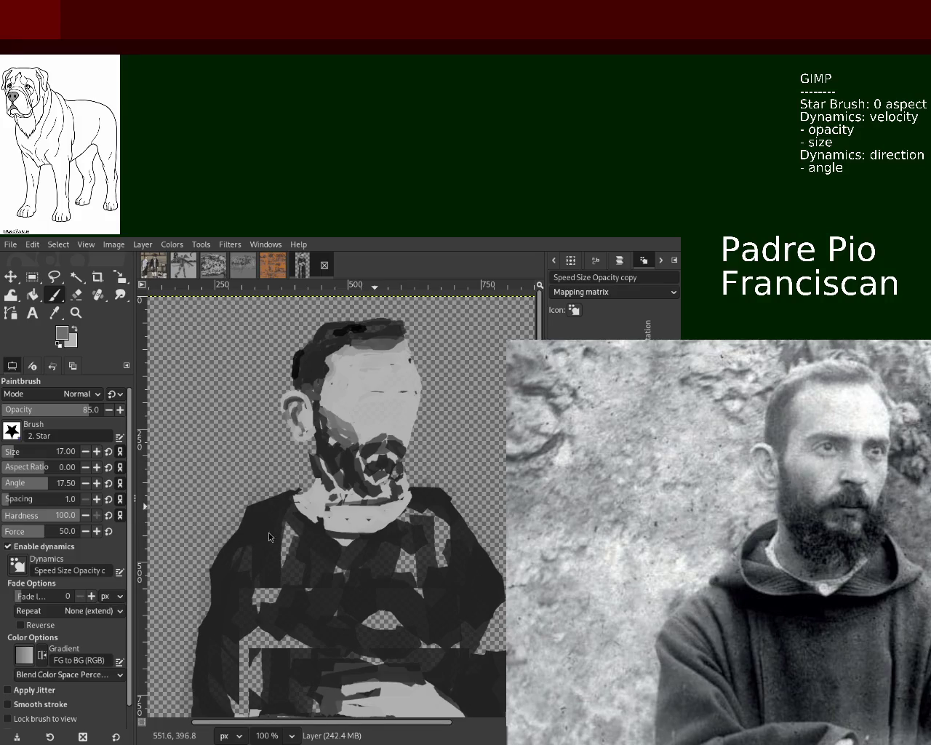
mouse_move(333, 414)
mouse_down()
mouse_move(361, 413)
mouse_move(354, 442)
mouse_move(353, 427)
mouse_up()
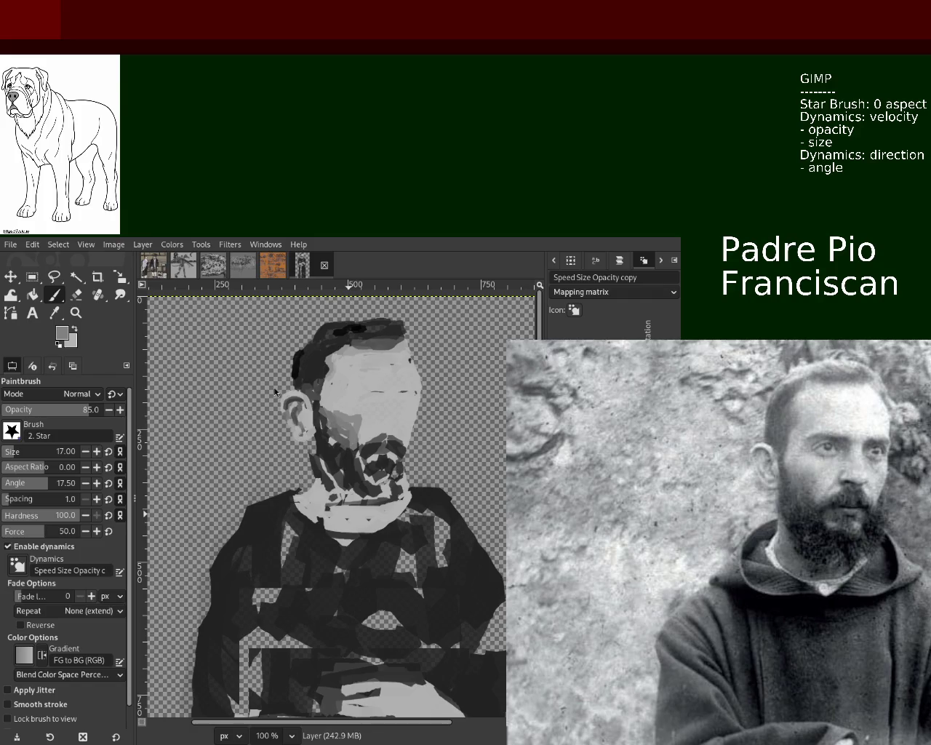
ctrl+click(290, 407)
mouse_move(333, 420)
mouse_down()
mouse_move(356, 411)
mouse_move(348, 414)
mouse_up()
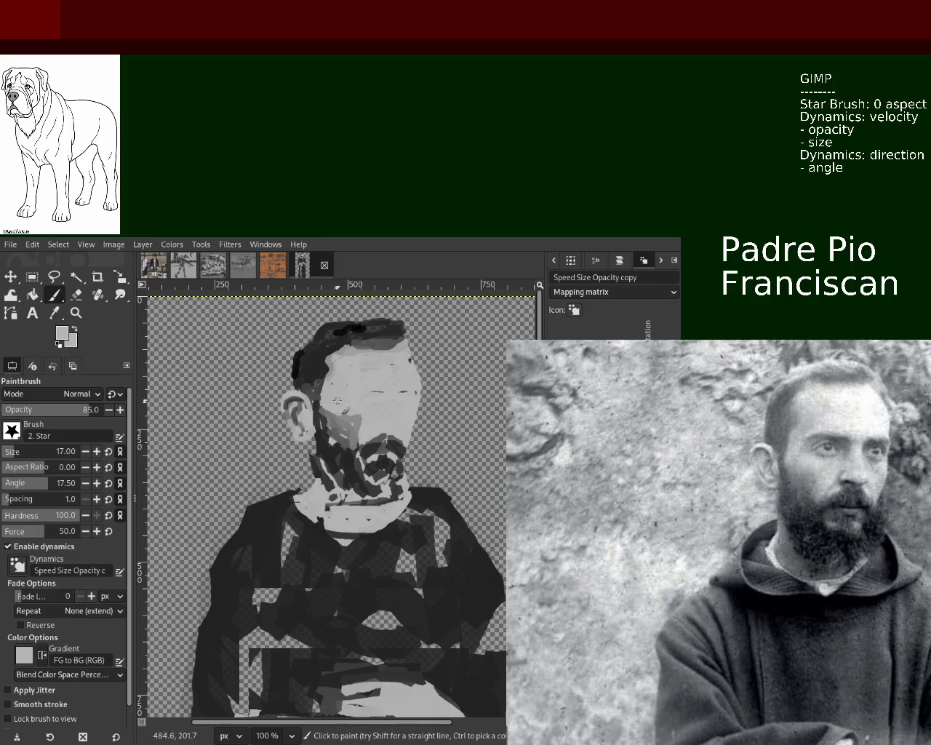
Cover the dark specks on the cheek with light grey and darken the sideburn by the temple.
ctrl+click(321, 372)
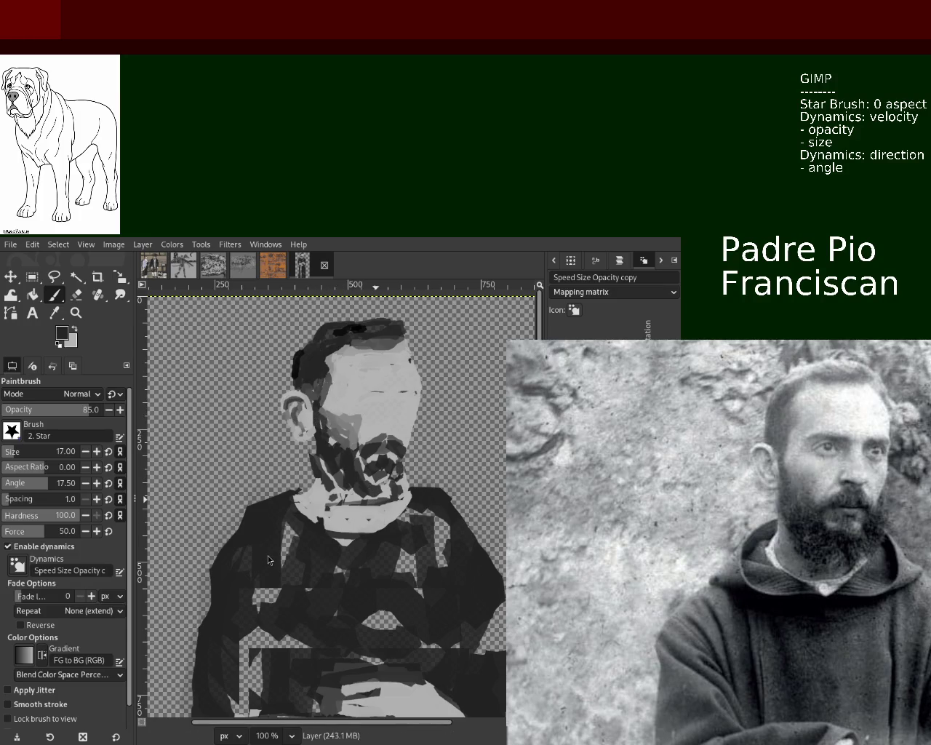
ctrl+click(341, 409)
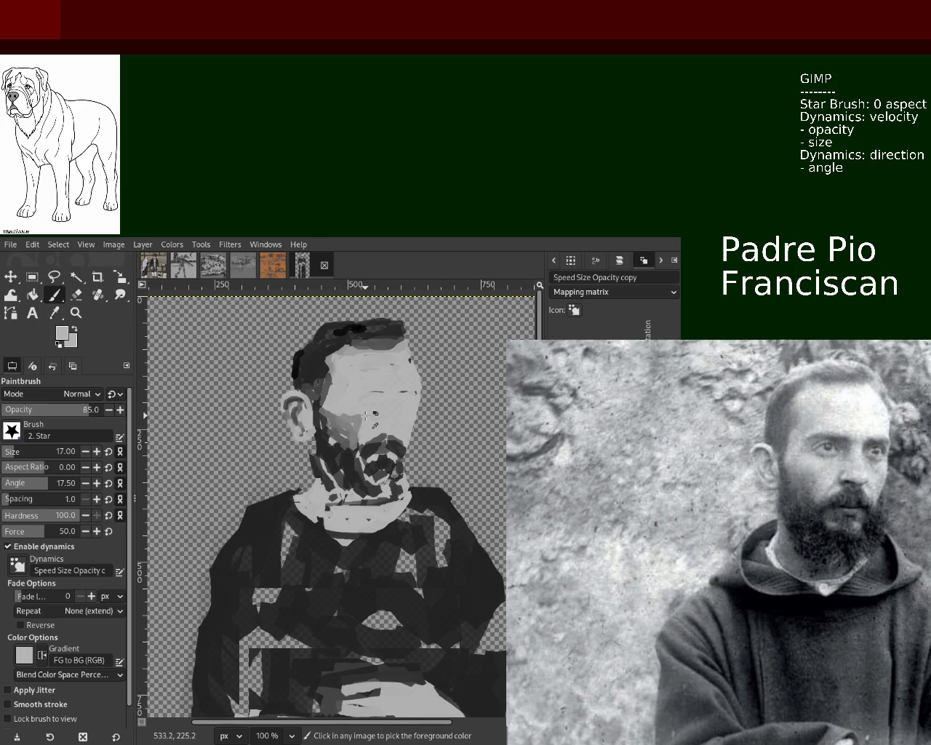
drag(381, 424, 364, 418)
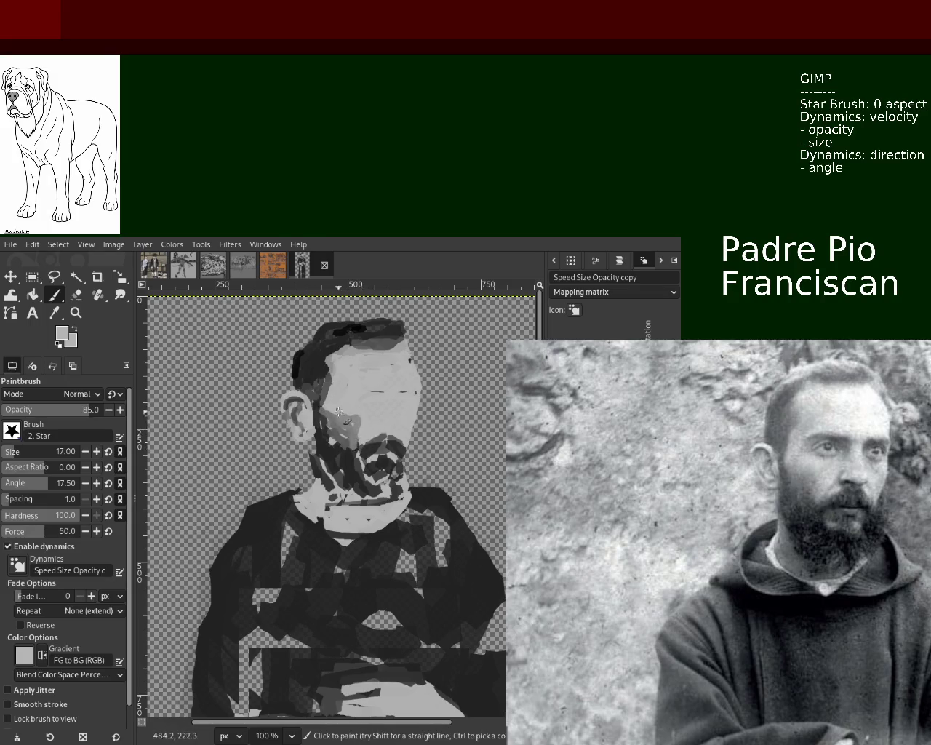
ctrl+click(331, 396)
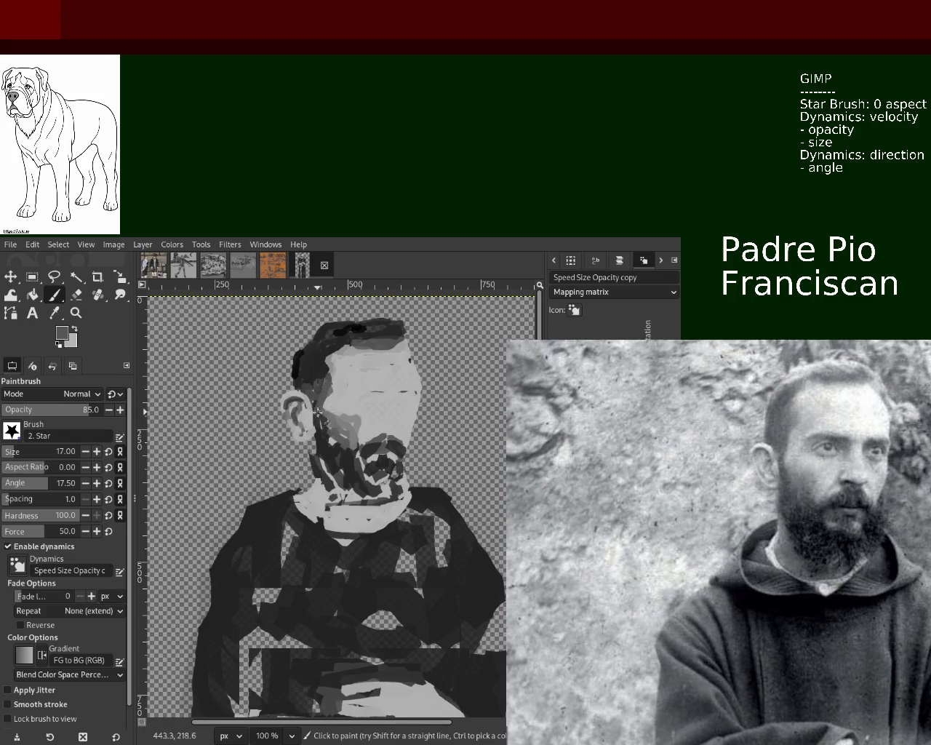
drag(331, 379, 322, 409)
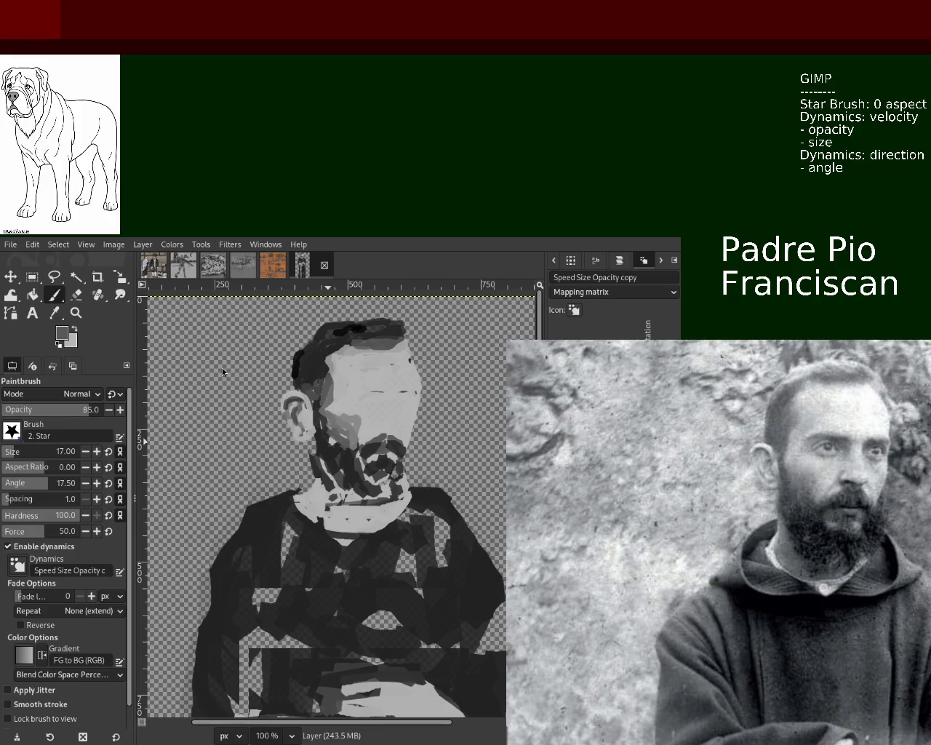
ctrl+click(324, 386)
ctrl+click(326, 382)
ctrl+click(325, 373)
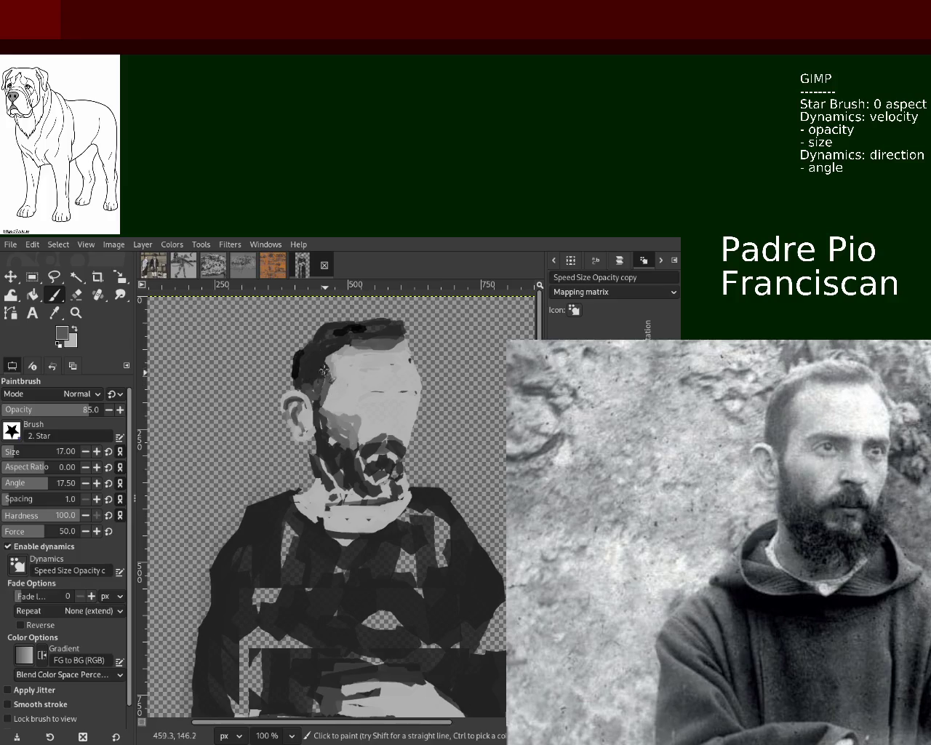
ctrl+click(255, 575)
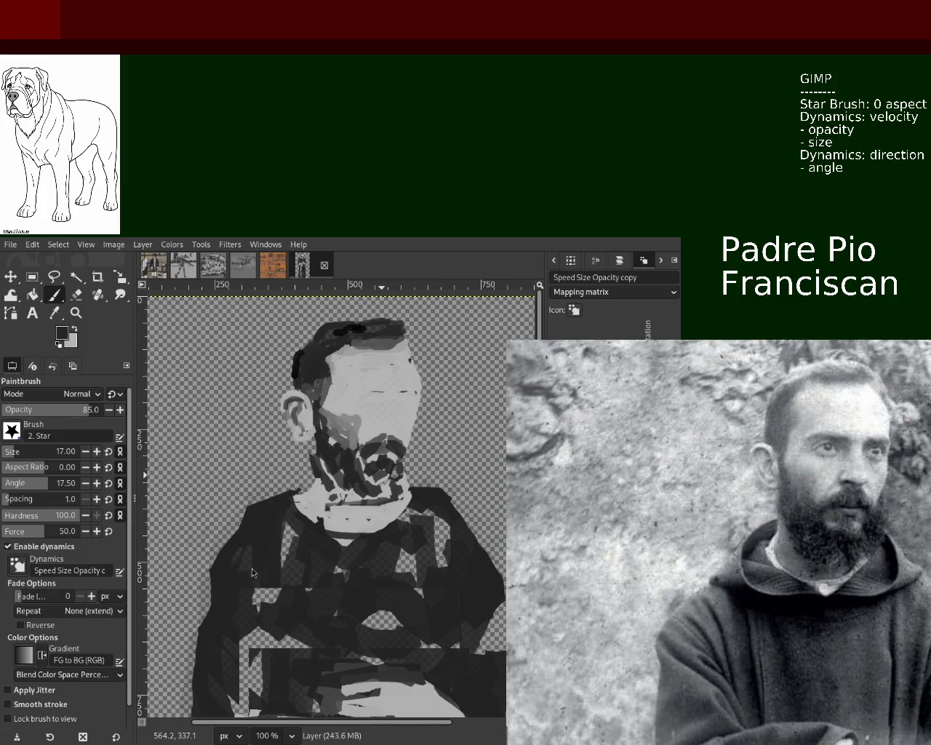
ctrl+click(330, 377)
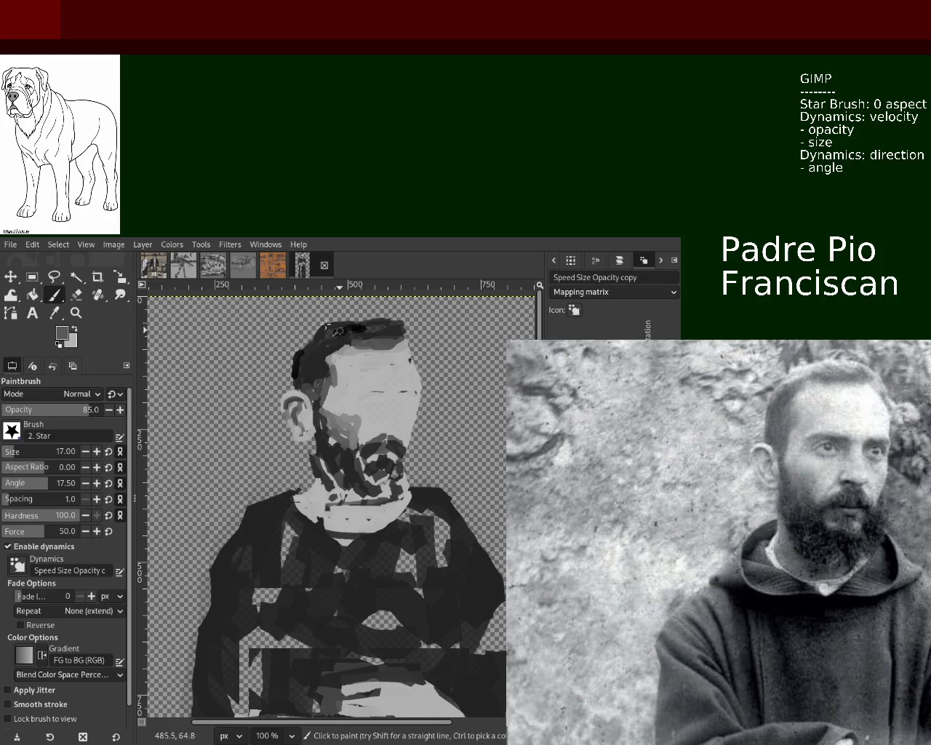
click(77, 295)
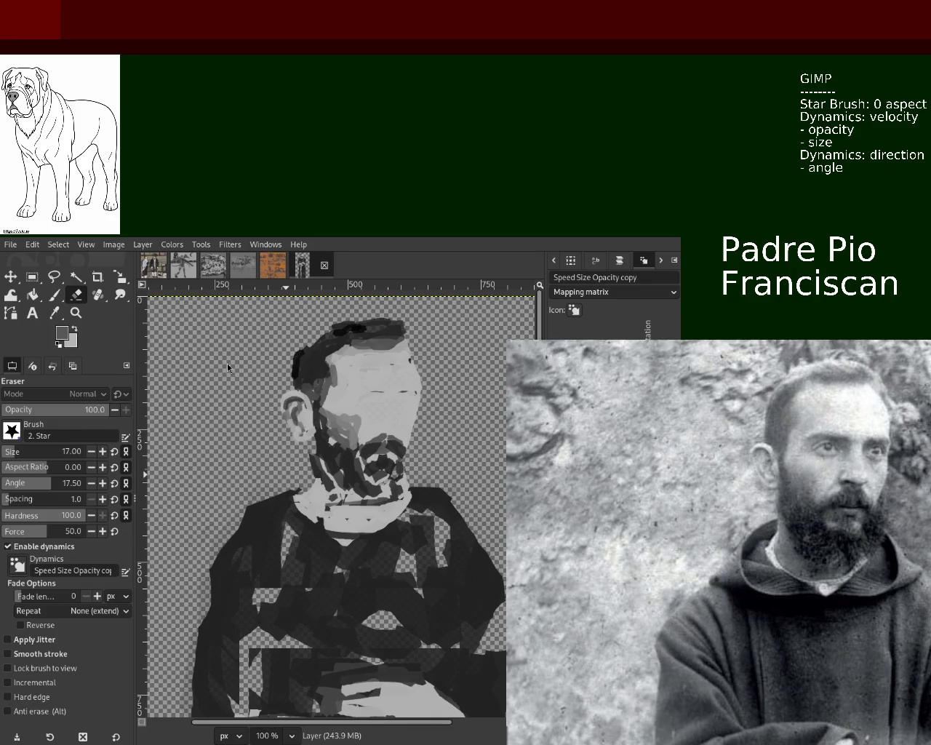
click(55, 295)
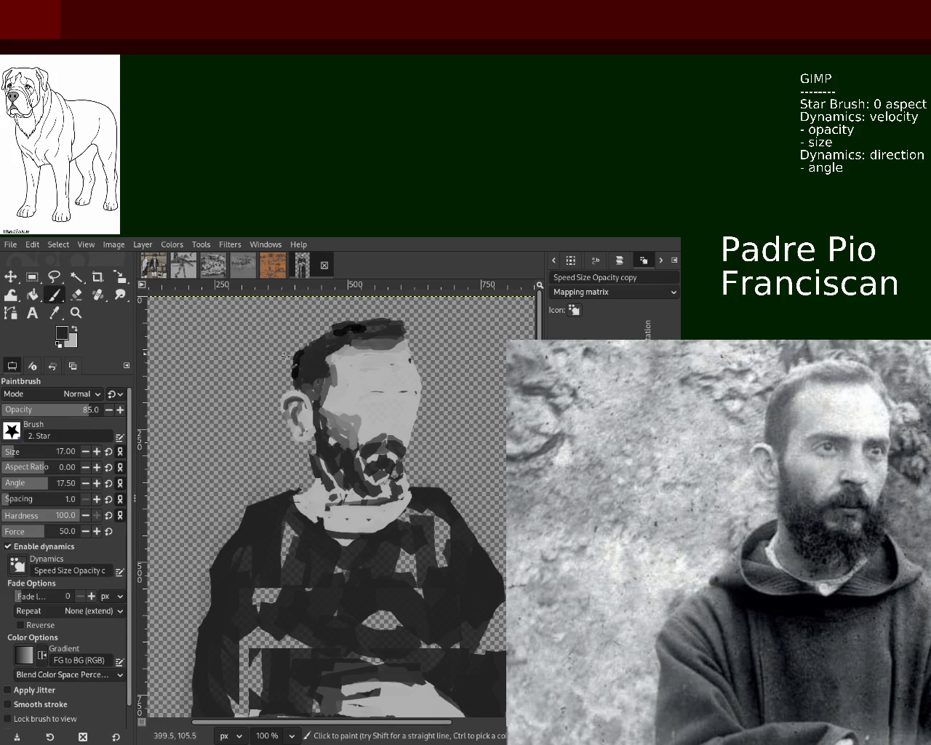
click(76, 295)
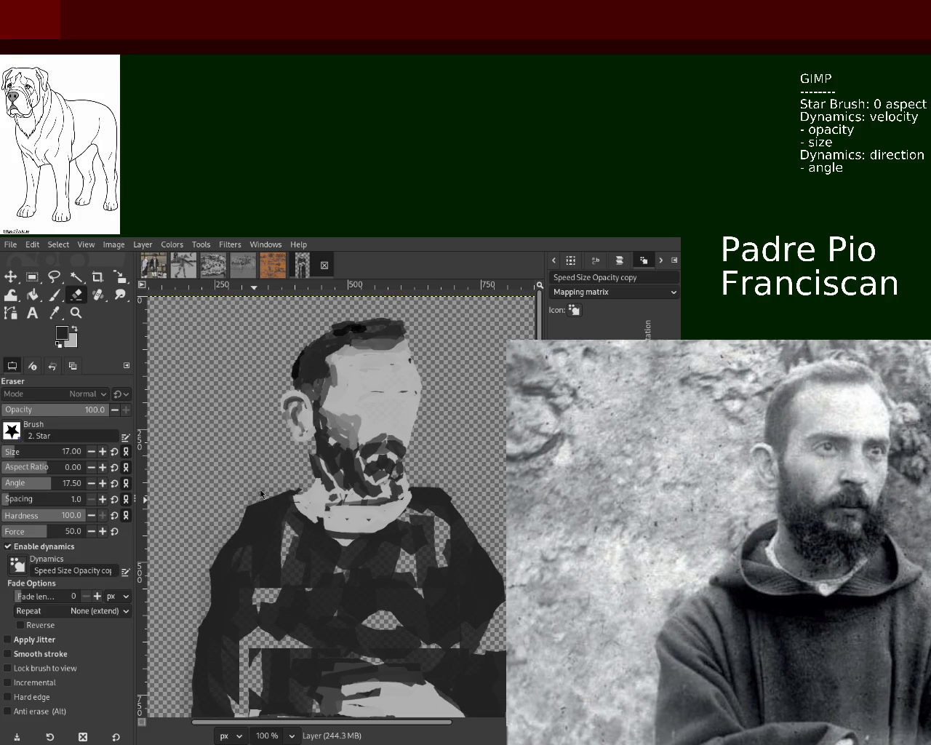
Cut the rectangle around the hair top and shift it up and slightly left.
click(31, 277)
drag(262, 315, 436, 363)
key(ctrl+x)
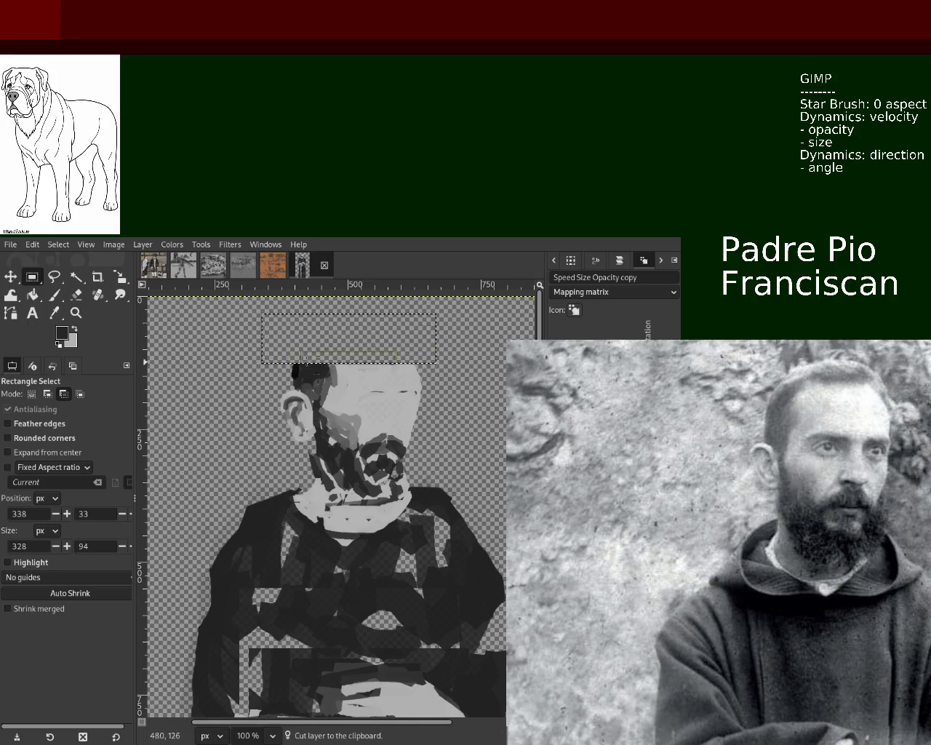
key(ctrl+z)
drag(384, 353, 378, 336)
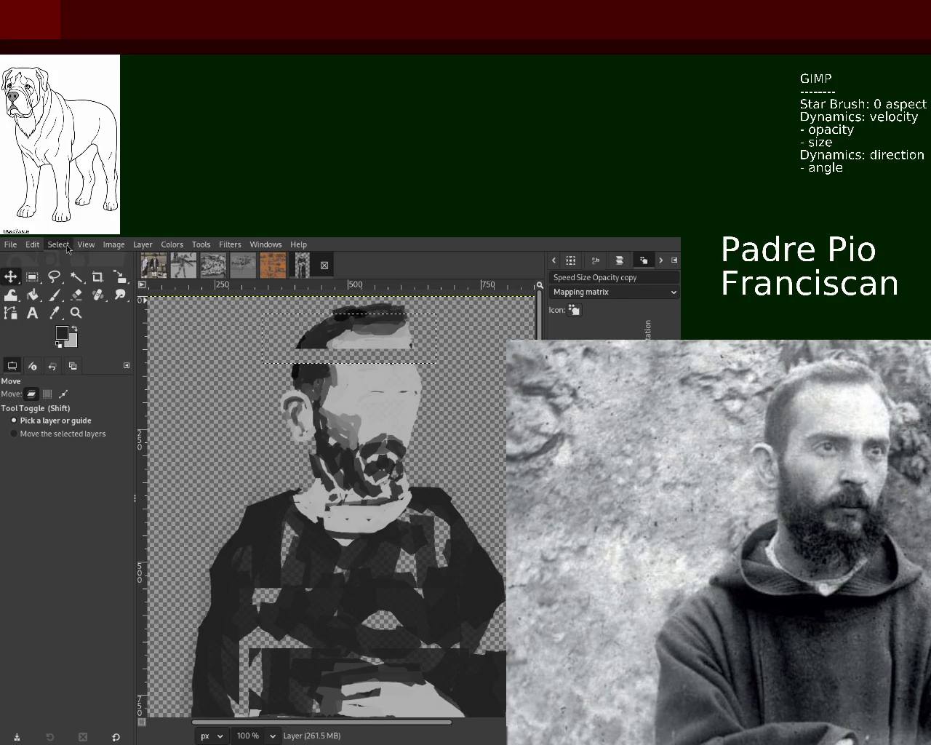
click(53, 295)
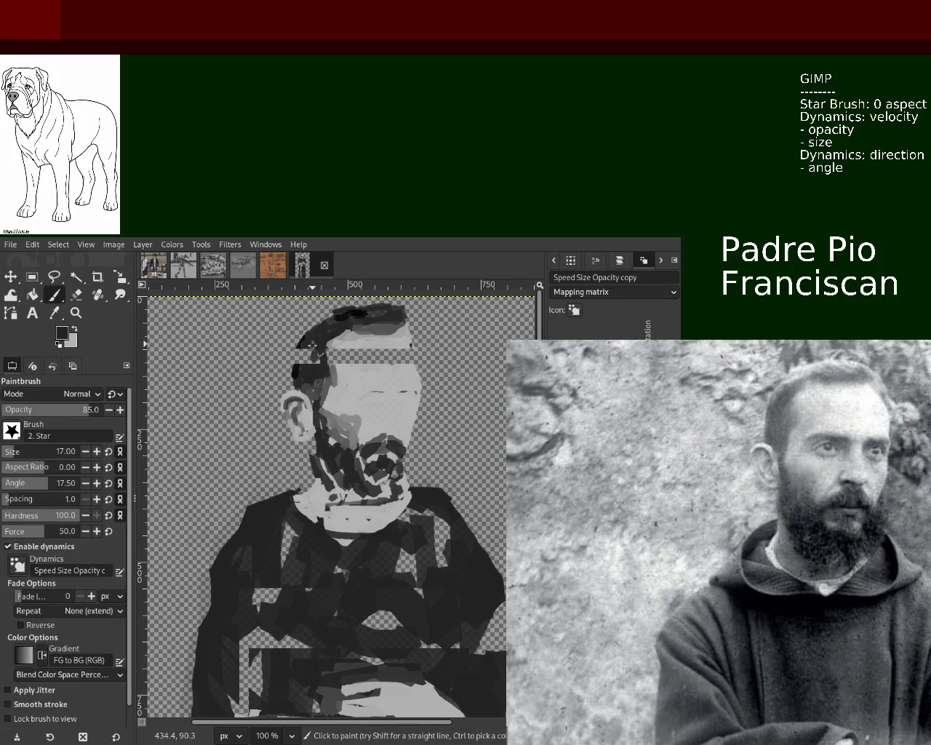
Fill the forehead gap with light grey and darken the hairline and left temple.
drag(314, 350, 343, 393)
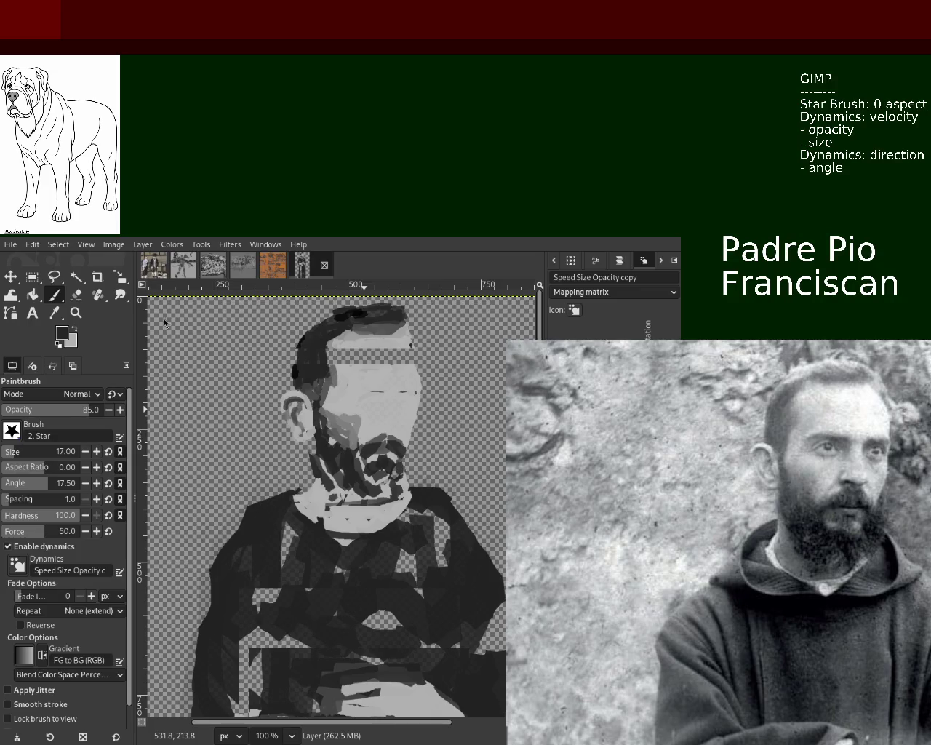
ctrl+click(352, 355)
drag(352, 355, 403, 365)
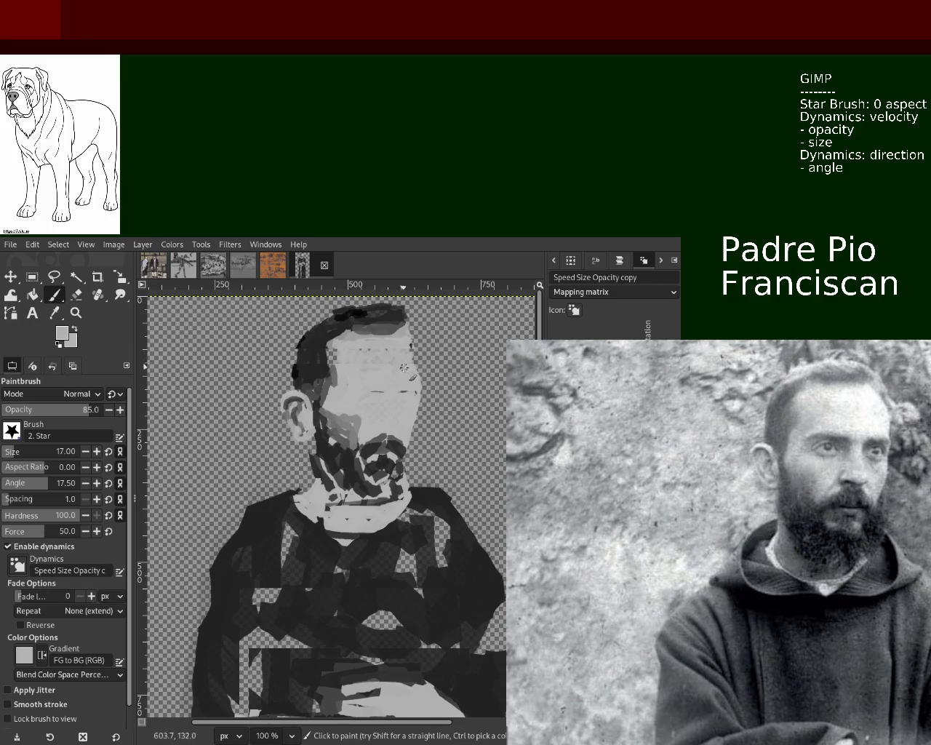
ctrl+click(332, 360)
drag(332, 360, 314, 381)
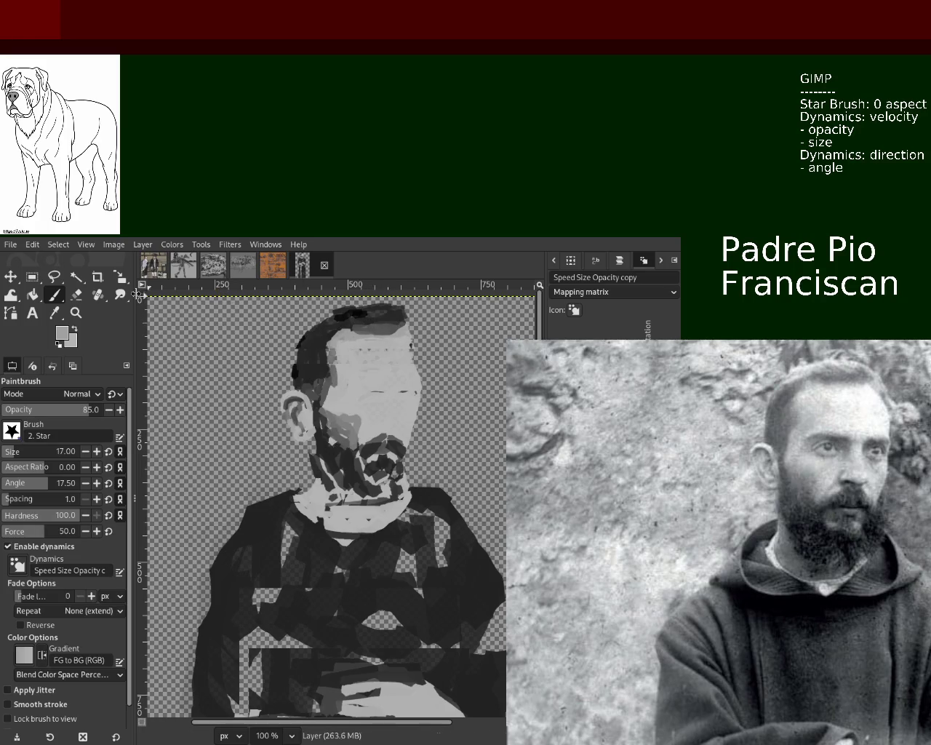
Extend and repaint the dark grey hair edge on the right side of the head.
click(76, 294)
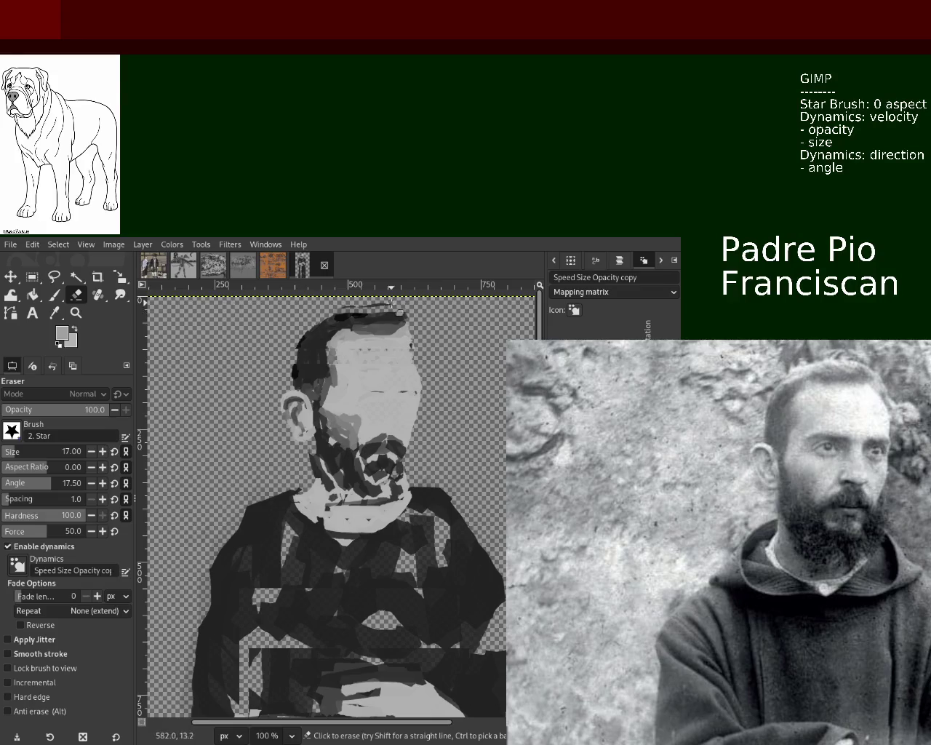
click(52, 294)
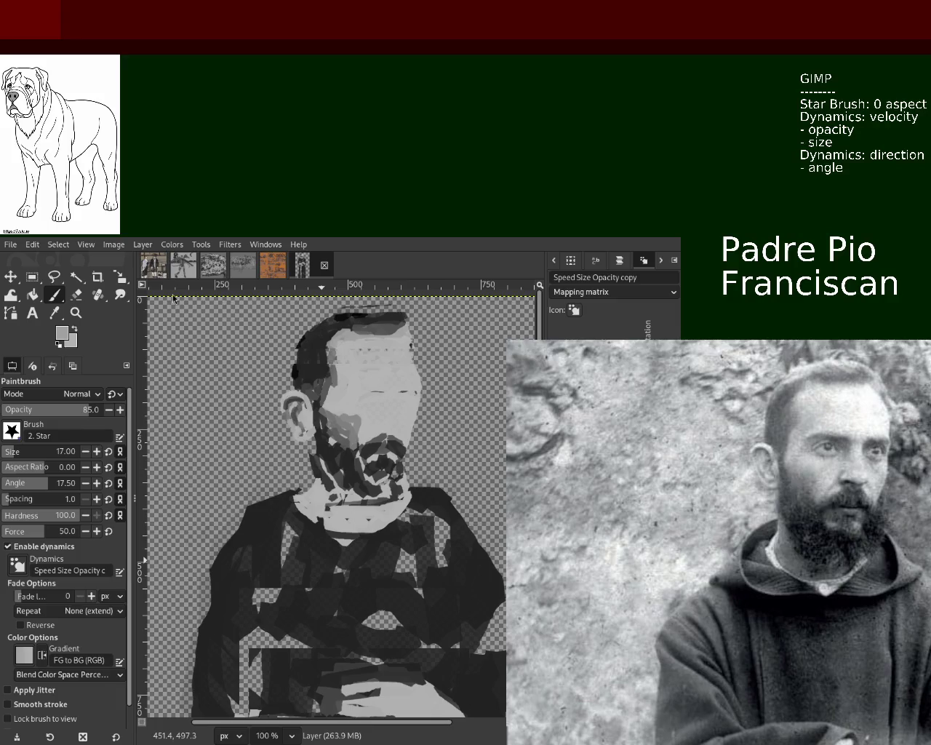
ctrl+click(409, 326)
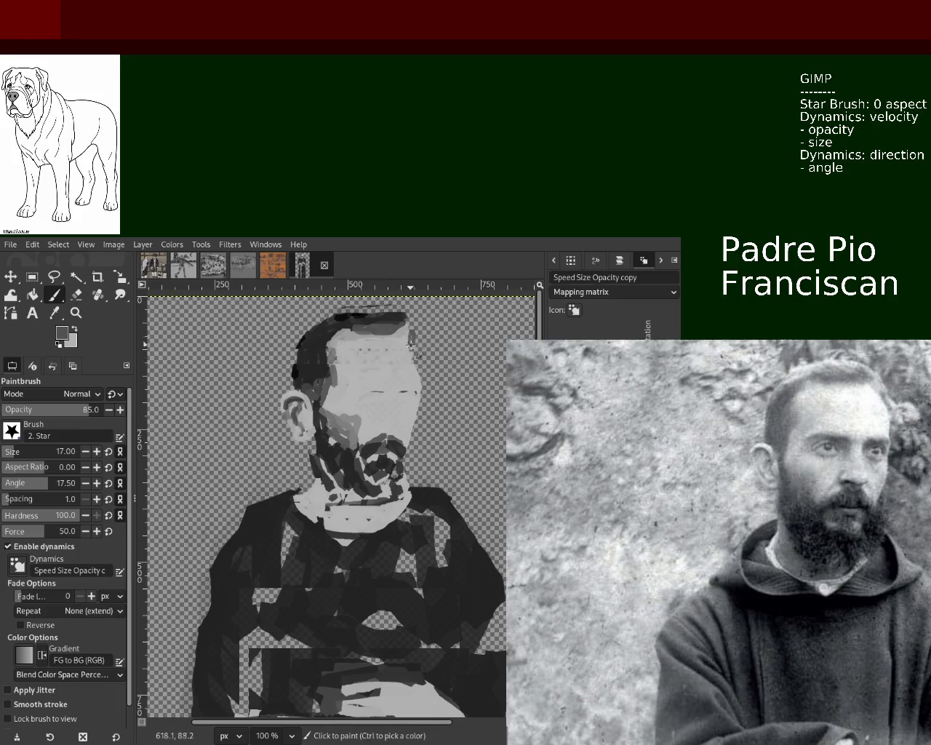
drag(411, 343, 418, 368)
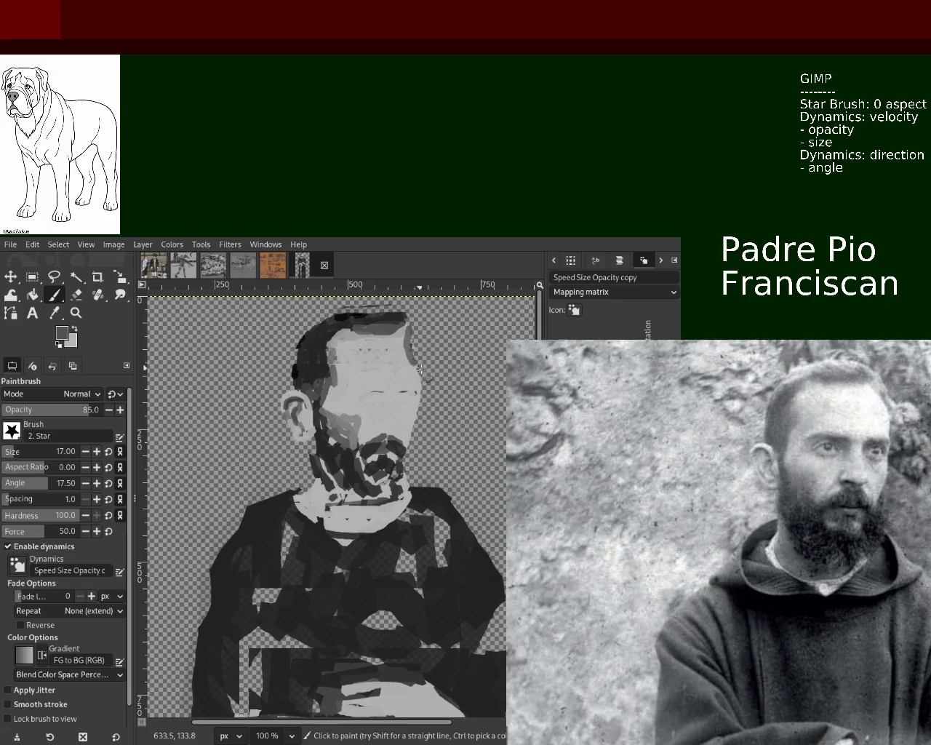
drag(409, 329, 419, 379)
ctrl+click(405, 335)
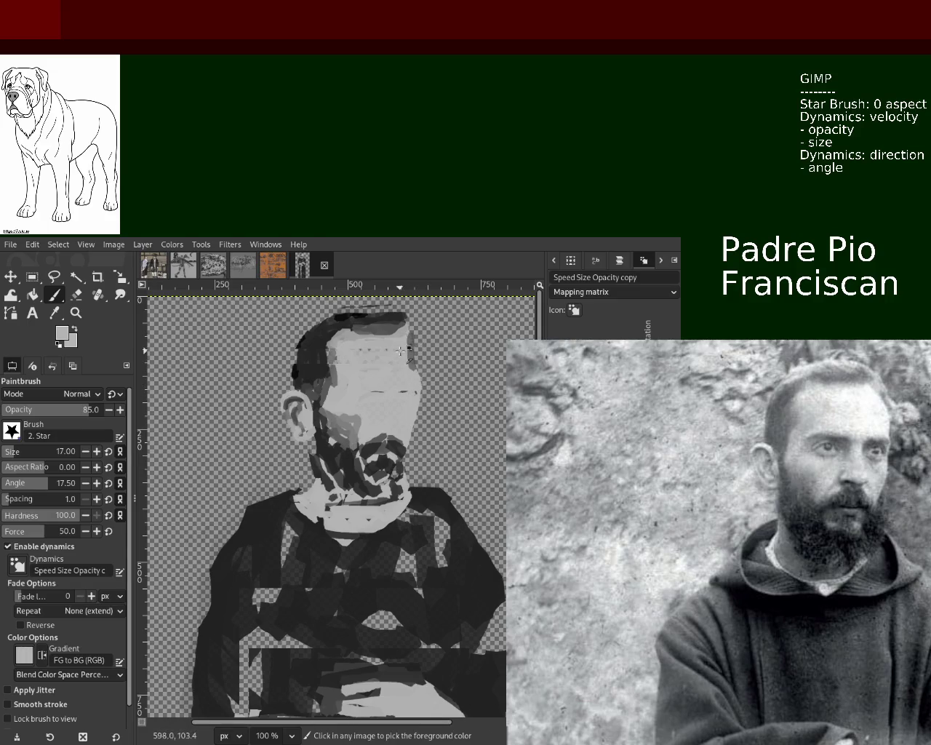
Erase stray patches along the hair top and darken the hair at the top of the head.
click(78, 296)
drag(402, 313, 395, 310)
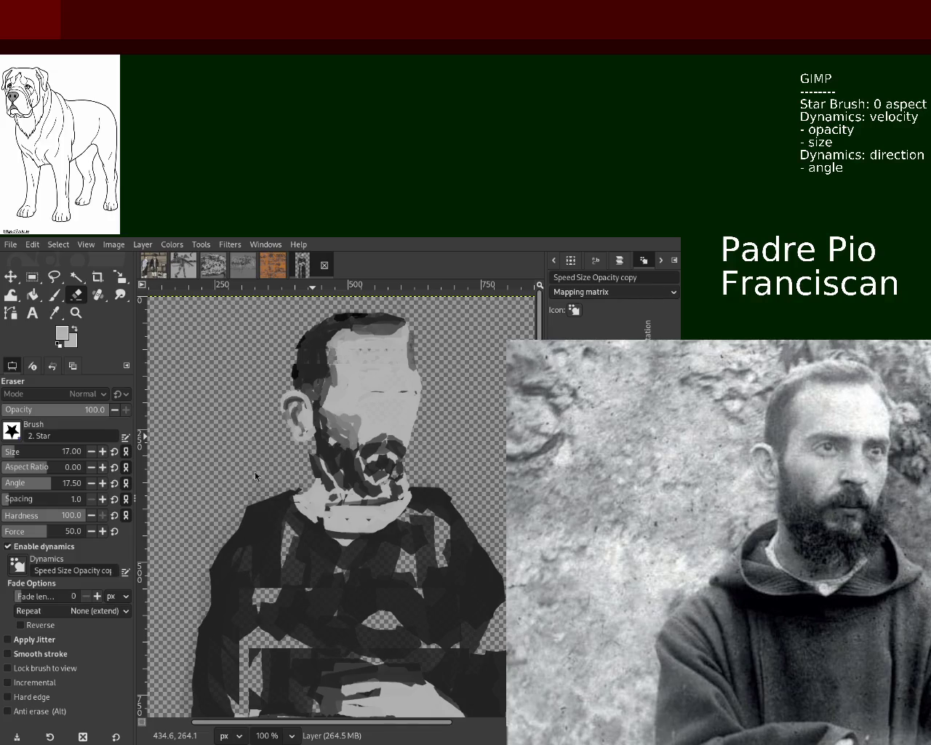
click(51, 296)
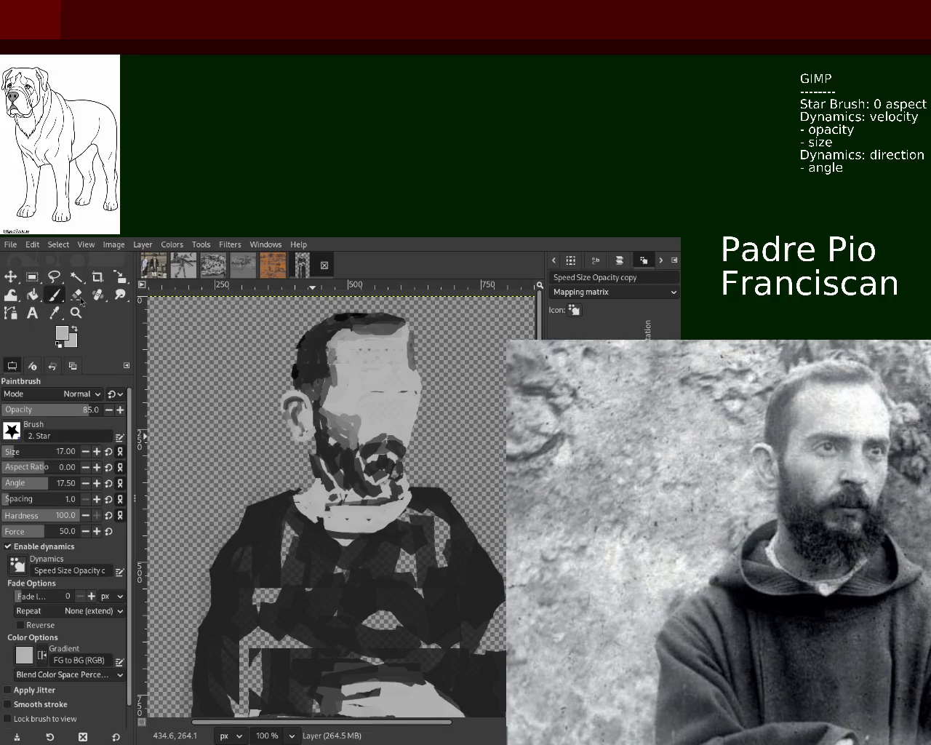
click(338, 328)
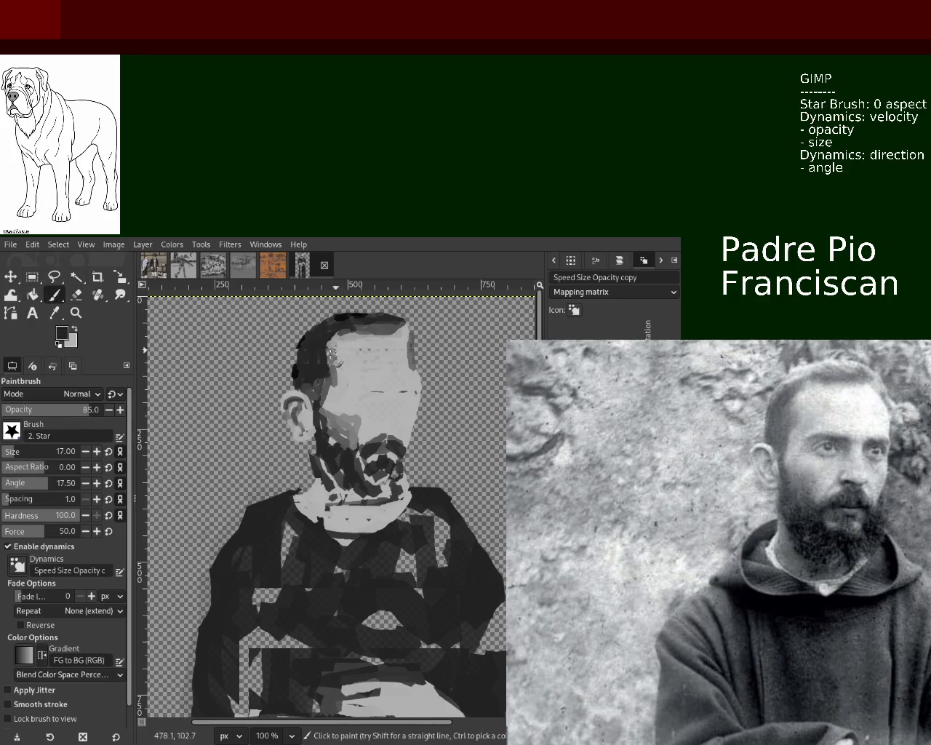
drag(390, 331, 418, 342)
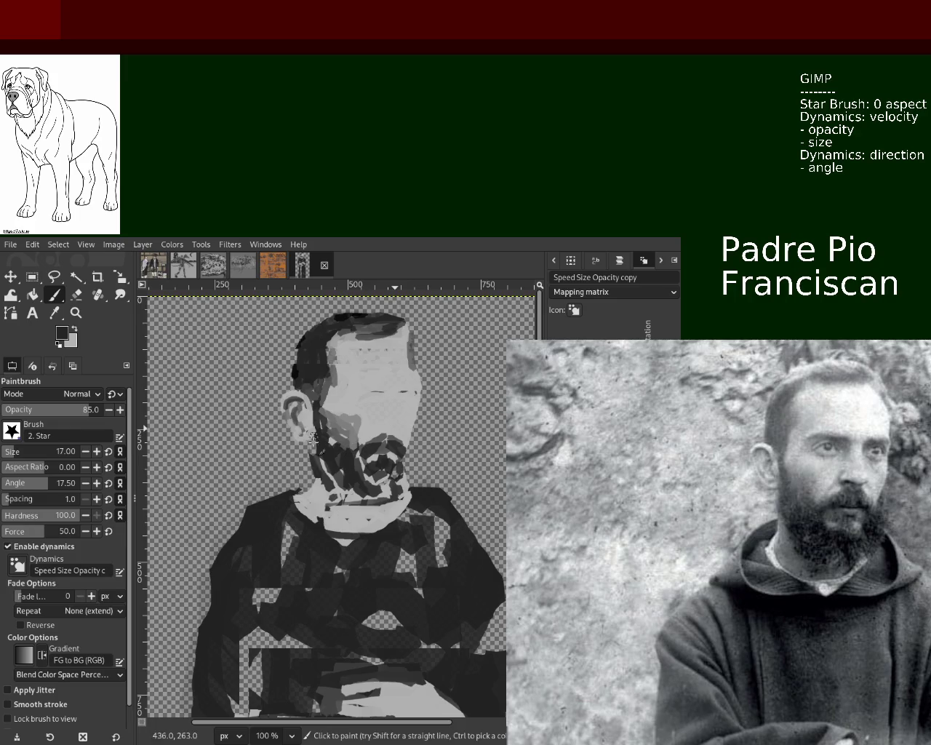
Zoom in on the mouth and beard and paint grey across the mouth area.
key(z)
ctrl+click(404, 473)
click(404, 472)
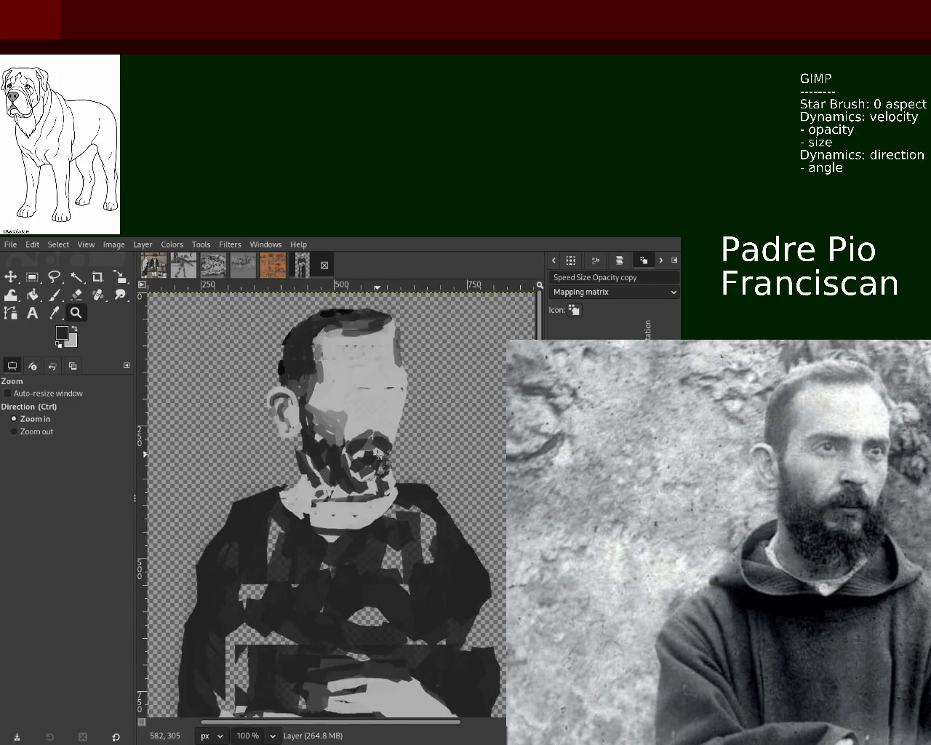
click(379, 457)
click(358, 443)
key(p)
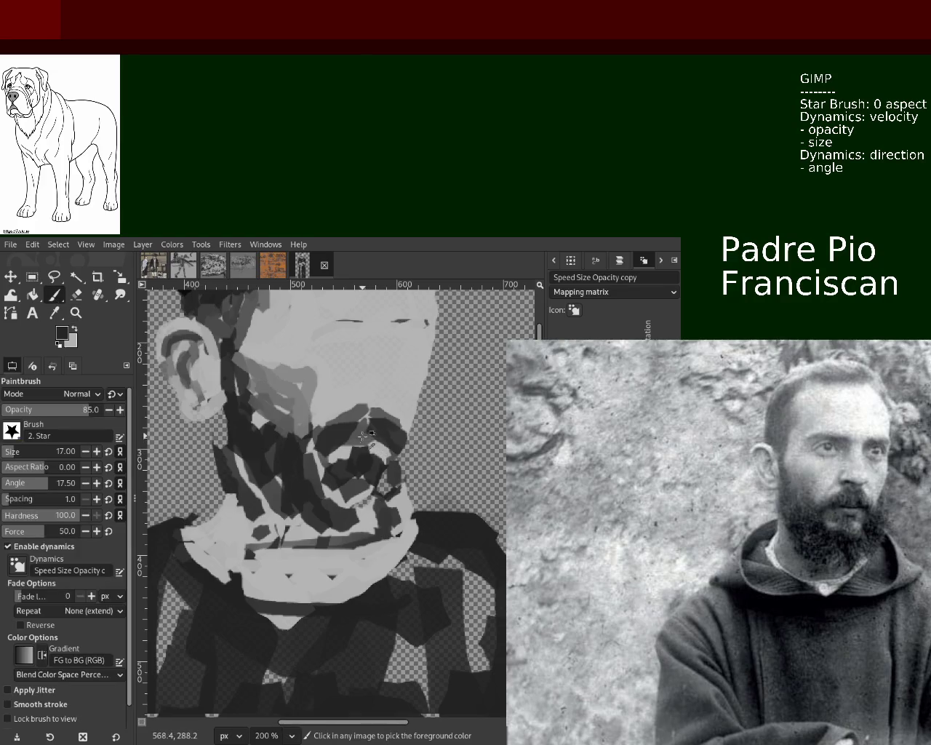
ctrl+click(374, 435)
drag(336, 444, 383, 449)
Paint light grey over the dark mouth and add near-black dabs at the mouth.
ctrl+click(385, 450)
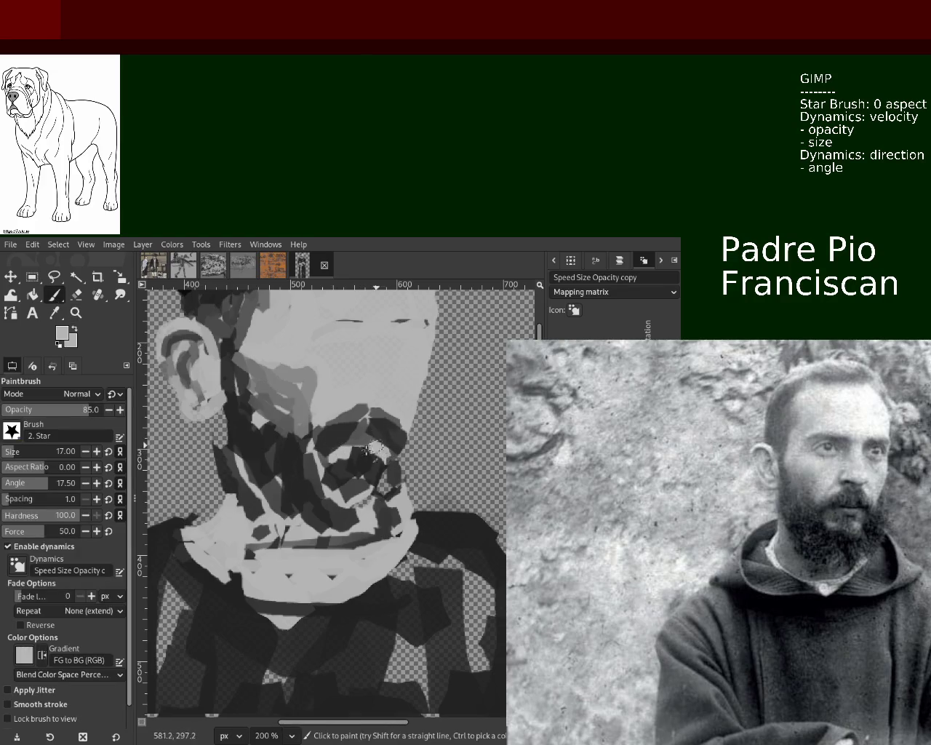
drag(374, 443, 344, 445)
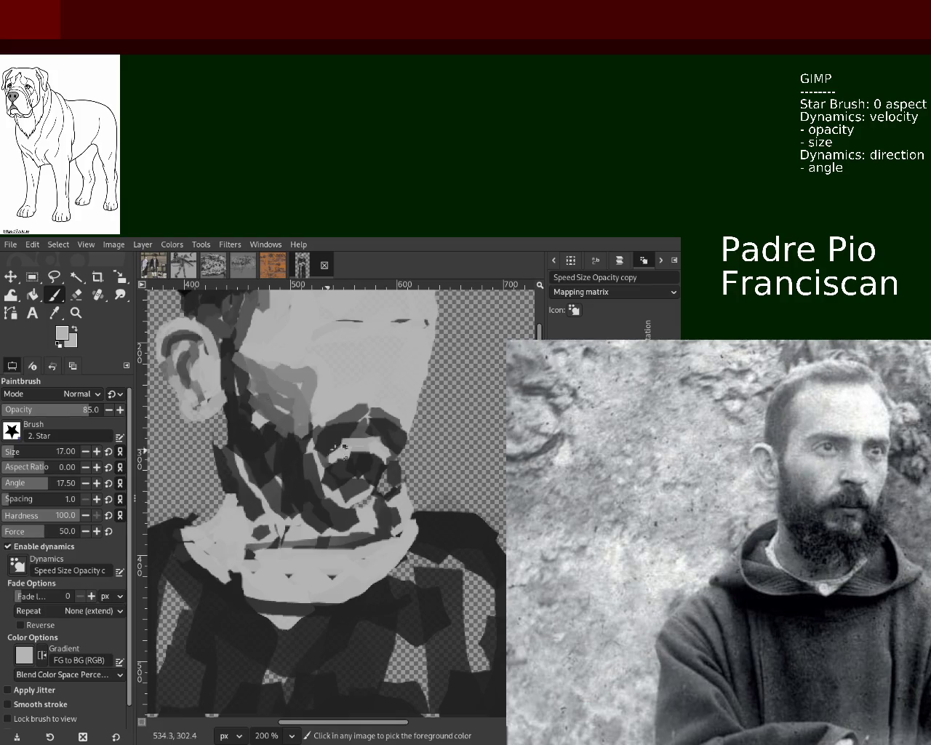
ctrl+click(329, 450)
click(383, 434)
ctrl+click(179, 382)
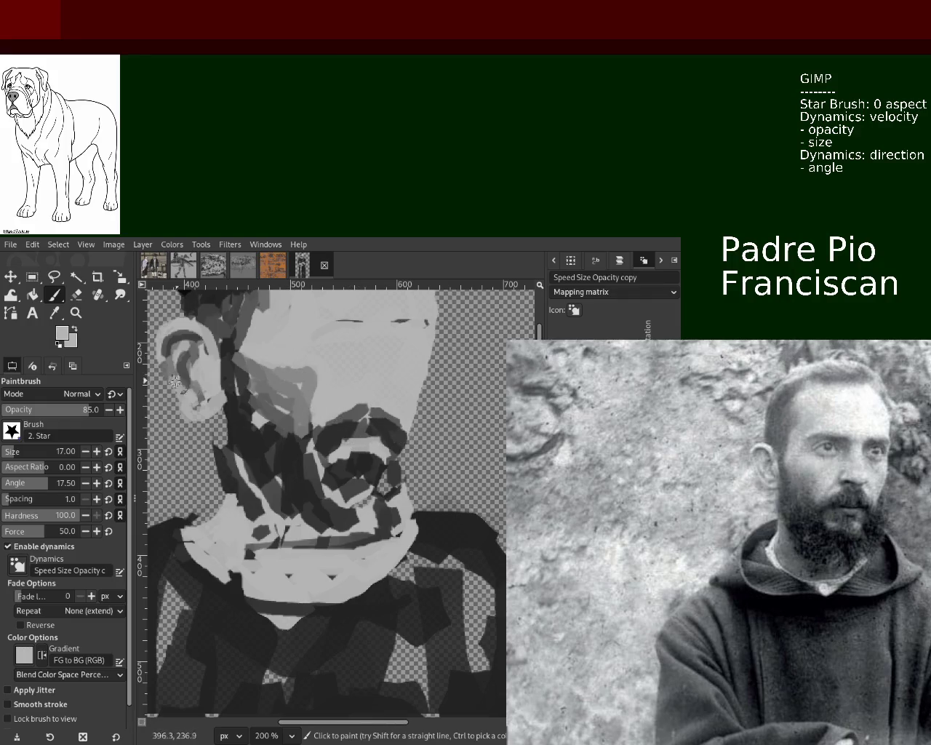
Zoom out to view the whole figure.
key(z)
ctrl+click(272, 389)
ctrl+click(273, 390)
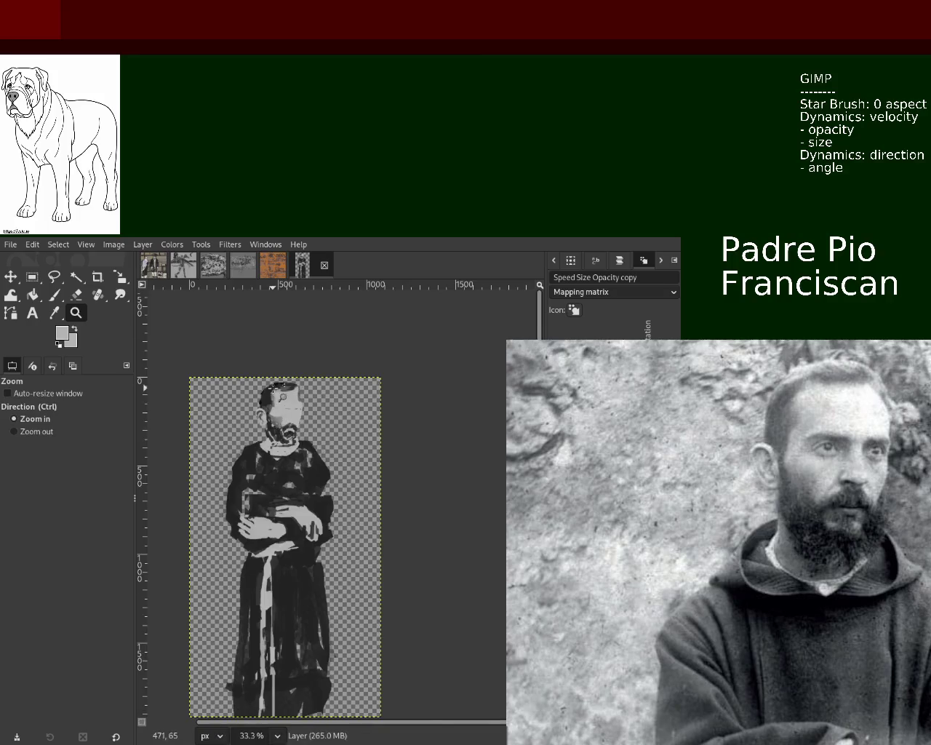
Zoom in on the head and paint a light-grey stroke along the face's right edge.
click(273, 389)
ctrl+click(310, 441)
click(310, 442)
click(340, 518)
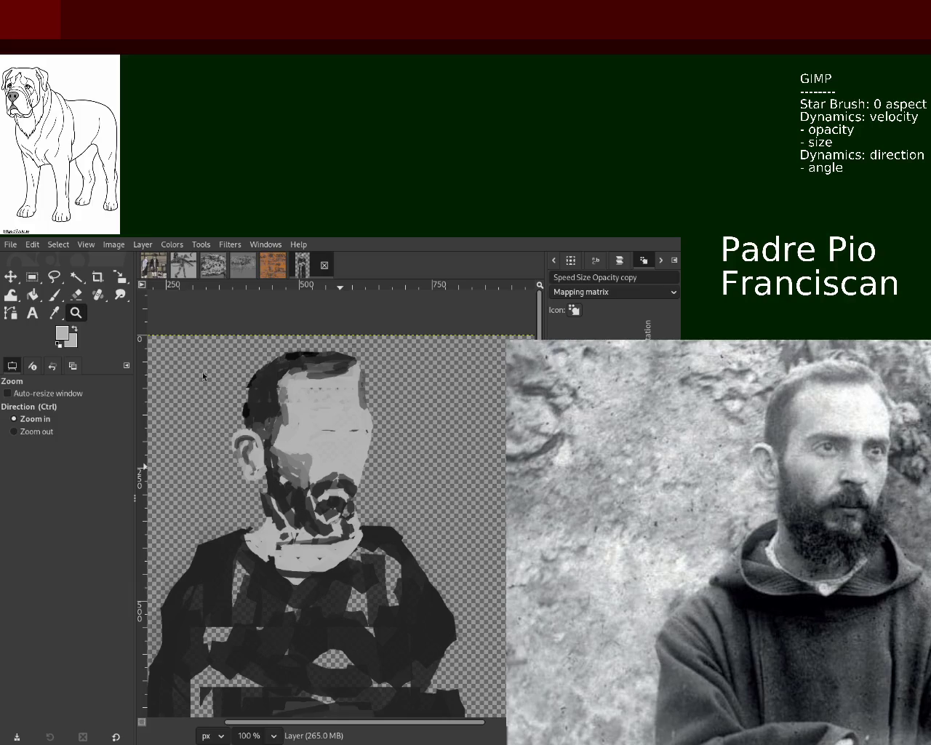
click(54, 294)
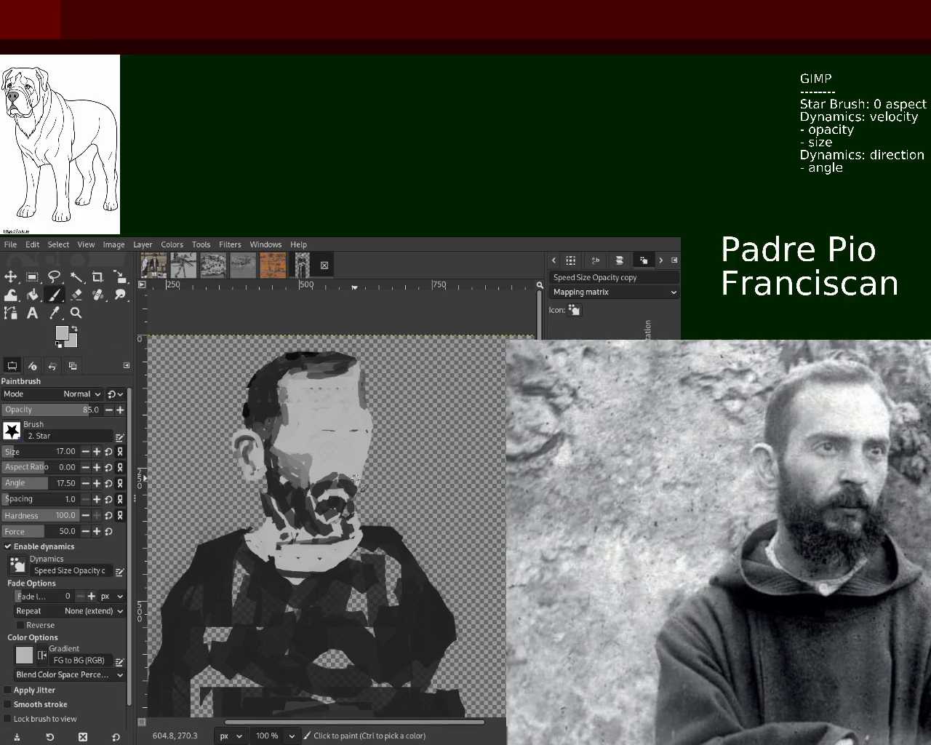
drag(384, 448, 372, 393)
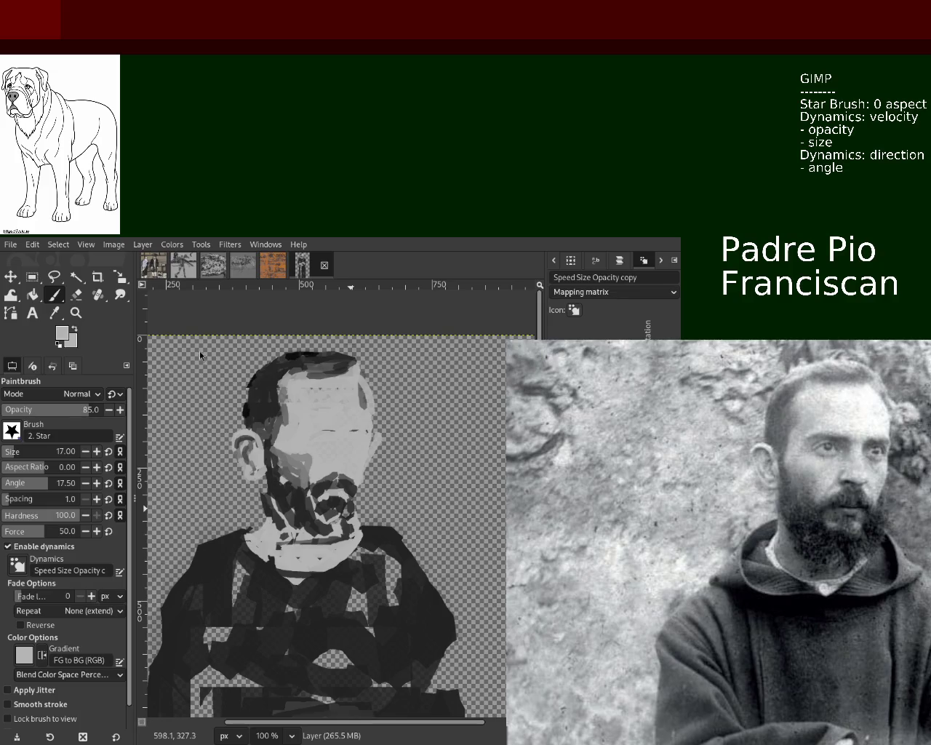
Erase a small spot on the face, then zoom in closer on the face.
ctrl+click(377, 437)
key(d)
key(shift+e)
click(376, 426)
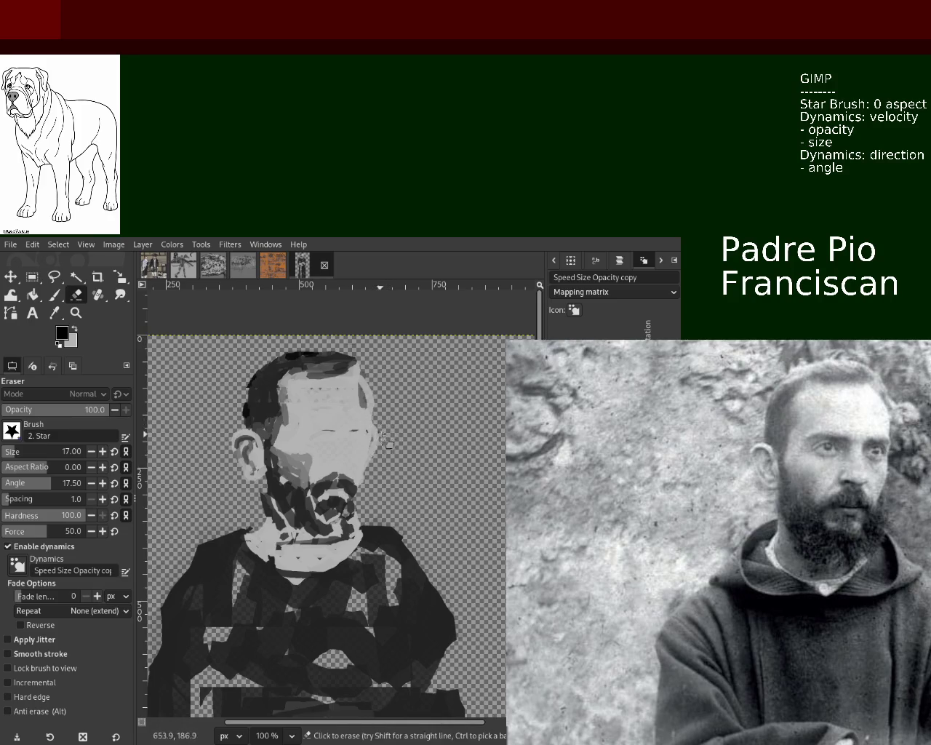
click(53, 295)
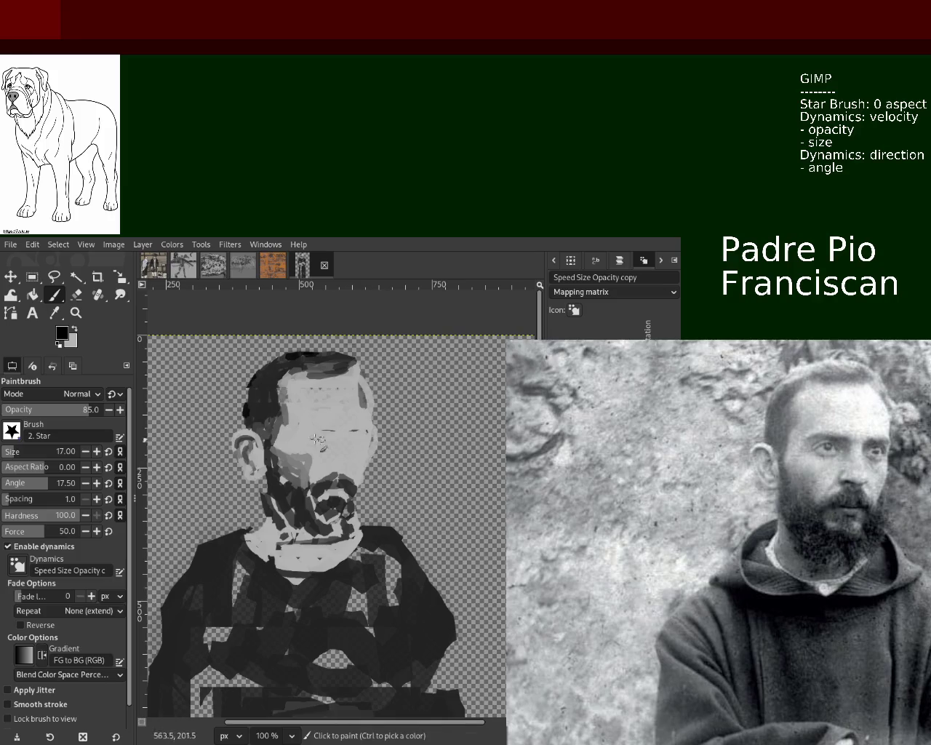
click(76, 312)
key(plus)
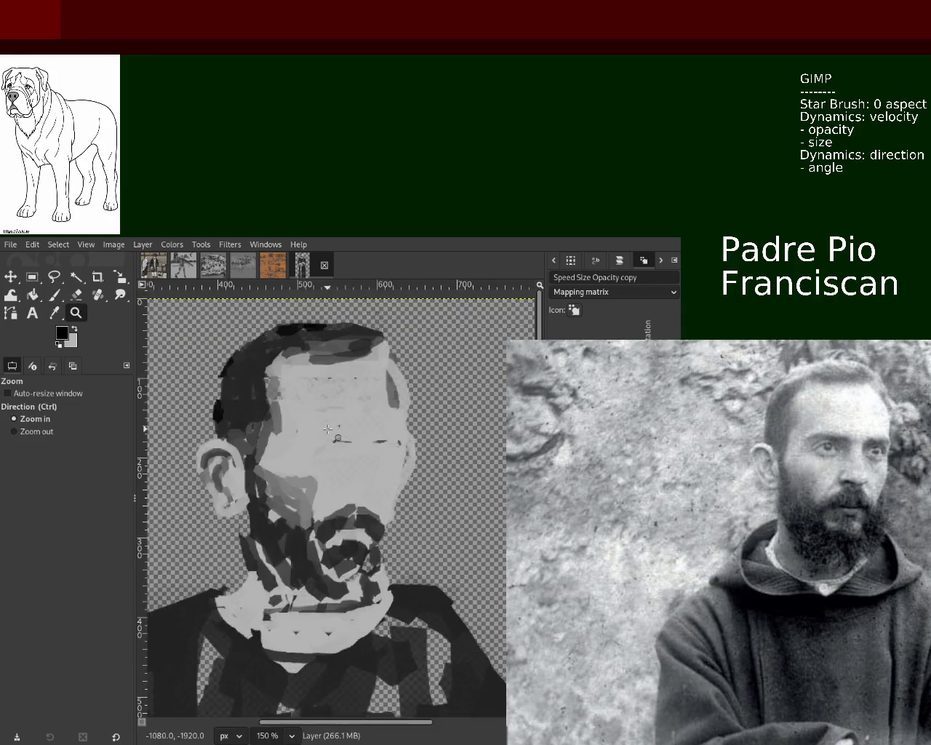
Zoom further in and paint the left eye as a filled mid-grey almond shape.
key(plus)
key(p)
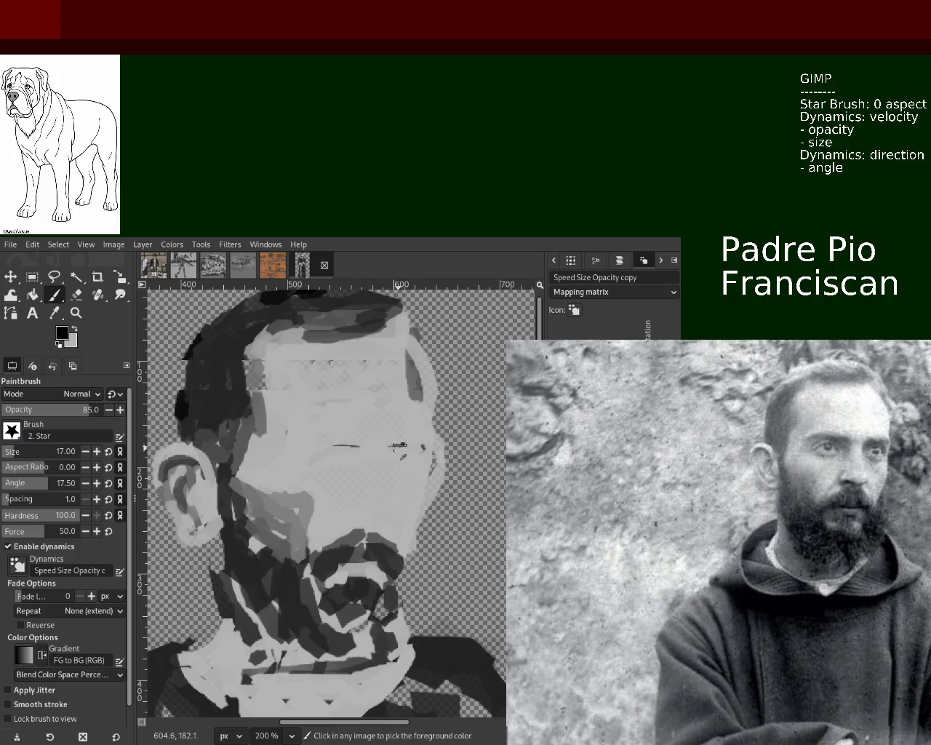
ctrl+click(355, 440)
drag(350, 440, 355, 461)
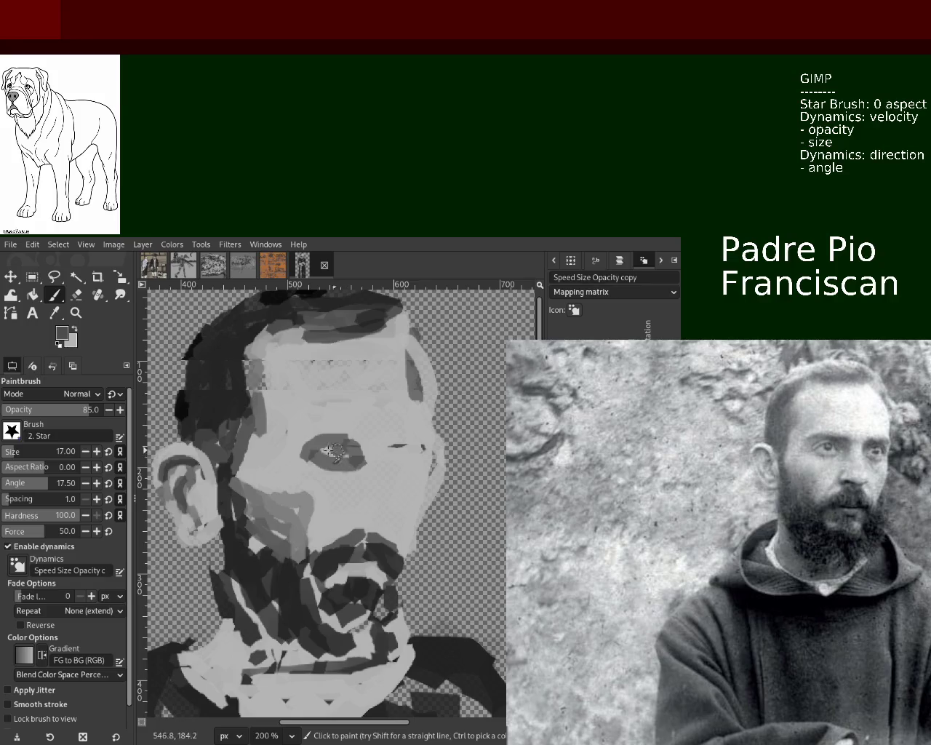
drag(356, 461, 328, 451)
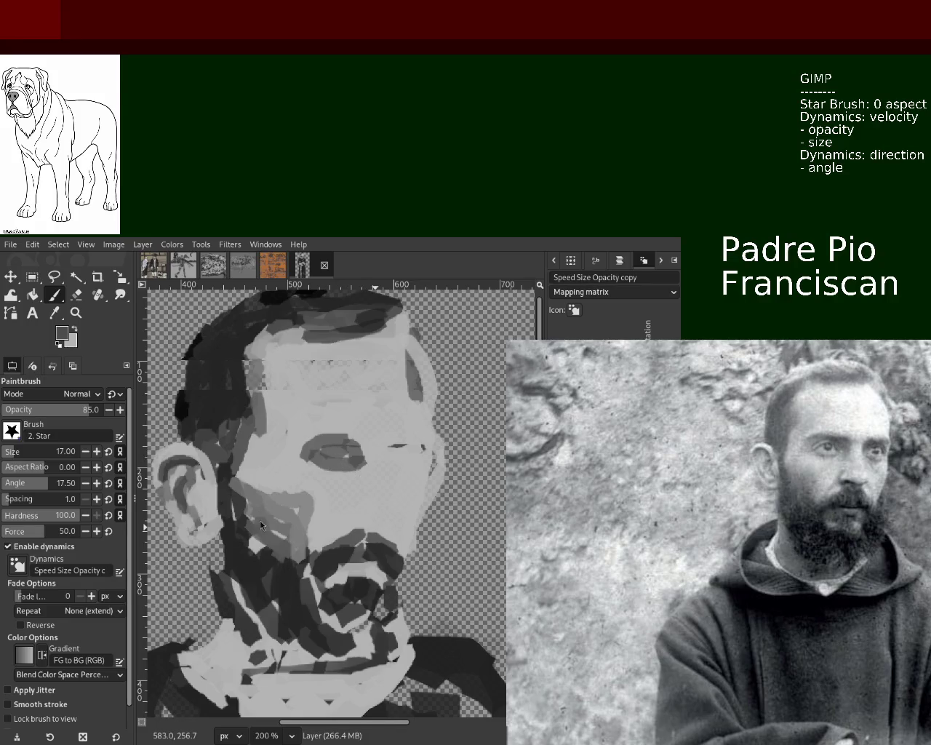
Paint the right eye area in grey.
key(ctrl)
mouse_move(371, 447)
mouse_down()
mouse_move(425, 444)
mouse_move(395, 456)
mouse_move(426, 458)
mouse_up()
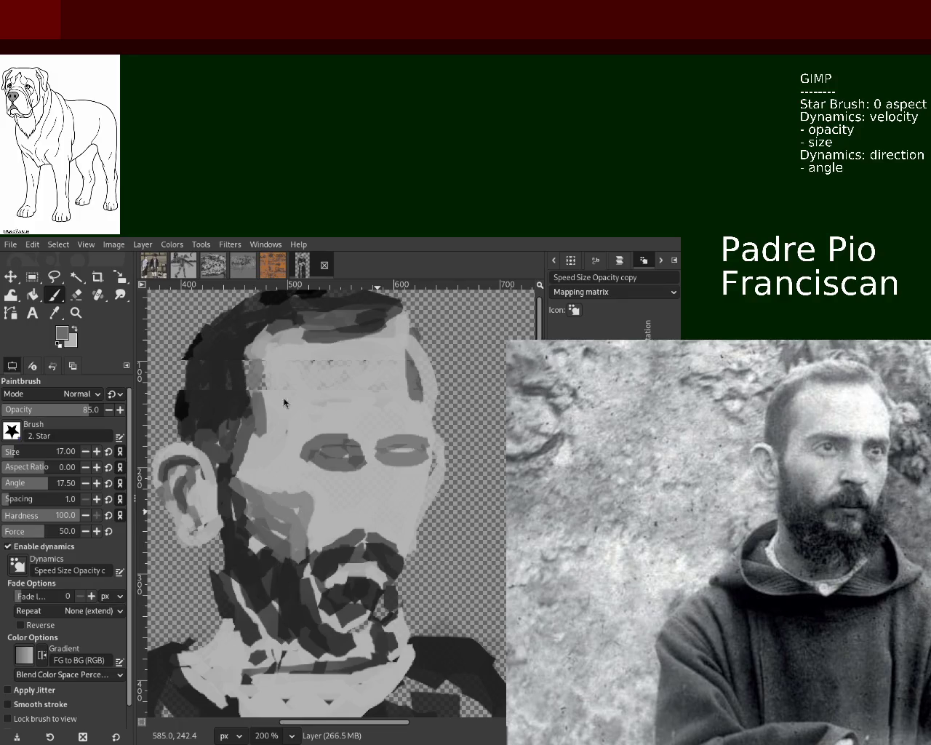
click(77, 294)
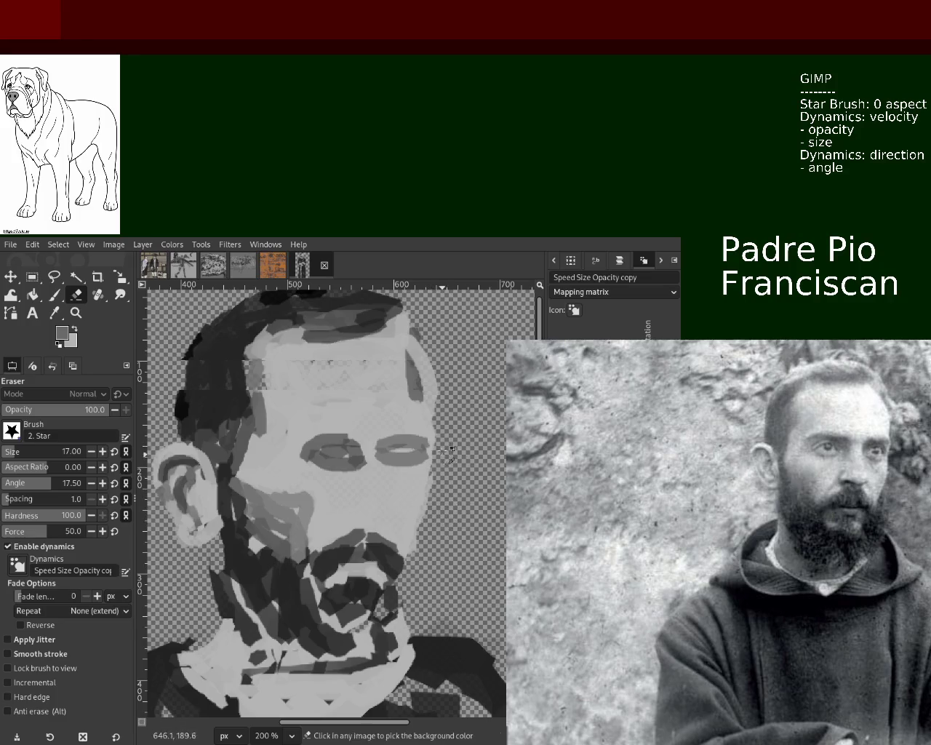
Zoom out and back in to check the eyes against the whole figure.
click(76, 313)
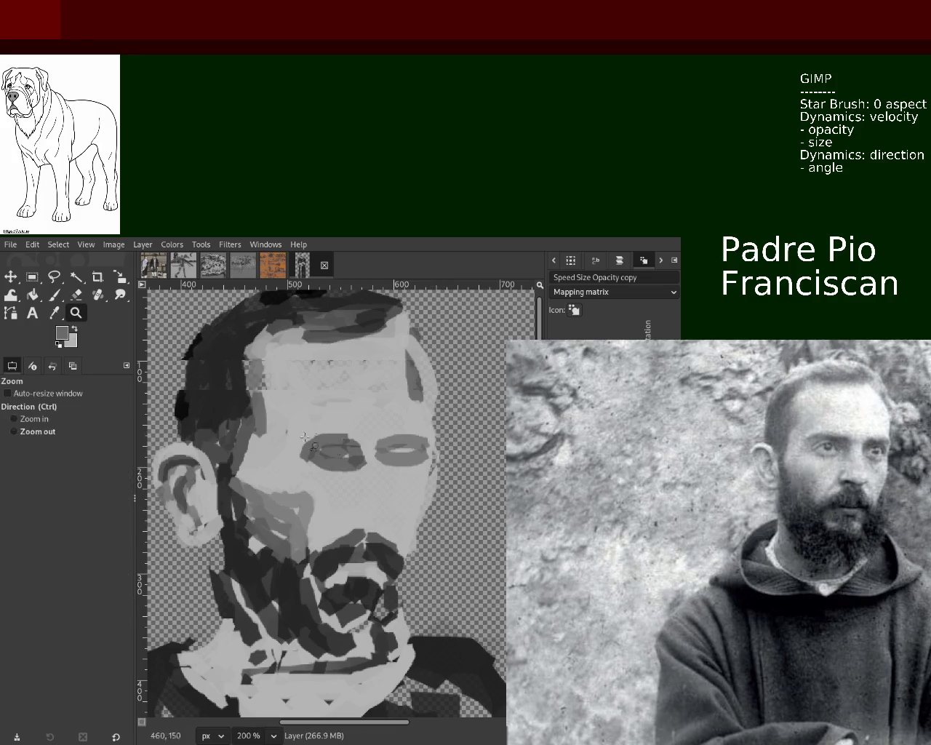
ctrl+scroll(334, 441, down, 3)
ctrl+scroll(334, 442, down, 3)
ctrl+scroll(338, 439, up, 1)
ctrl+scroll(341, 438, down, 1)
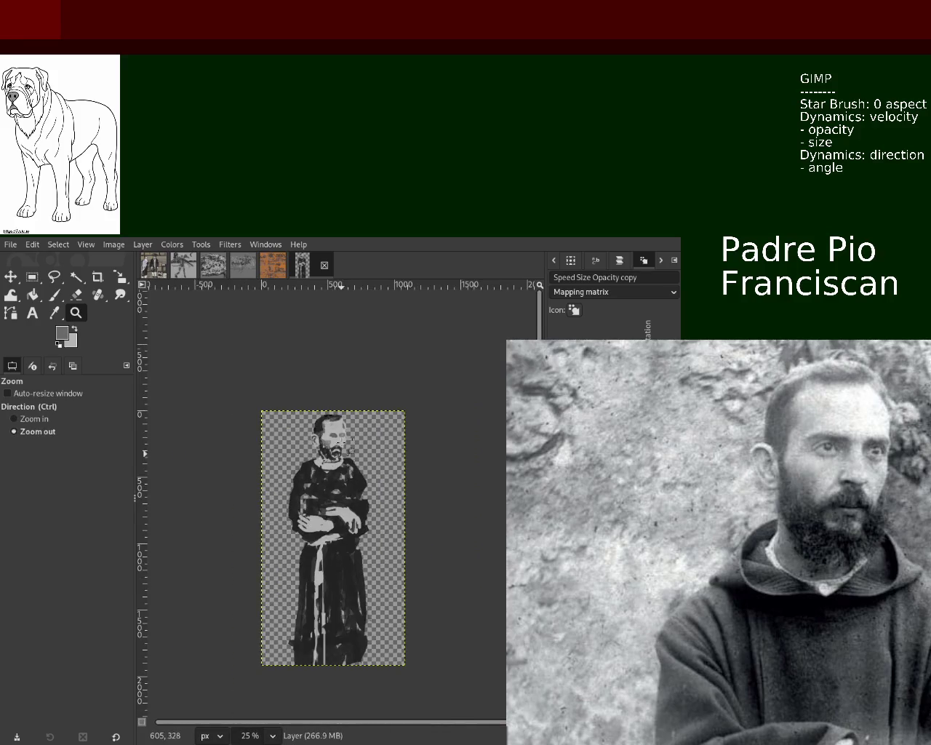
ctrl+scroll(343, 436, up, 3)
ctrl+scroll(342, 436, up, 1)
ctrl+scroll(306, 466, up, 1)
ctrl+scroll(276, 488, down, 1)
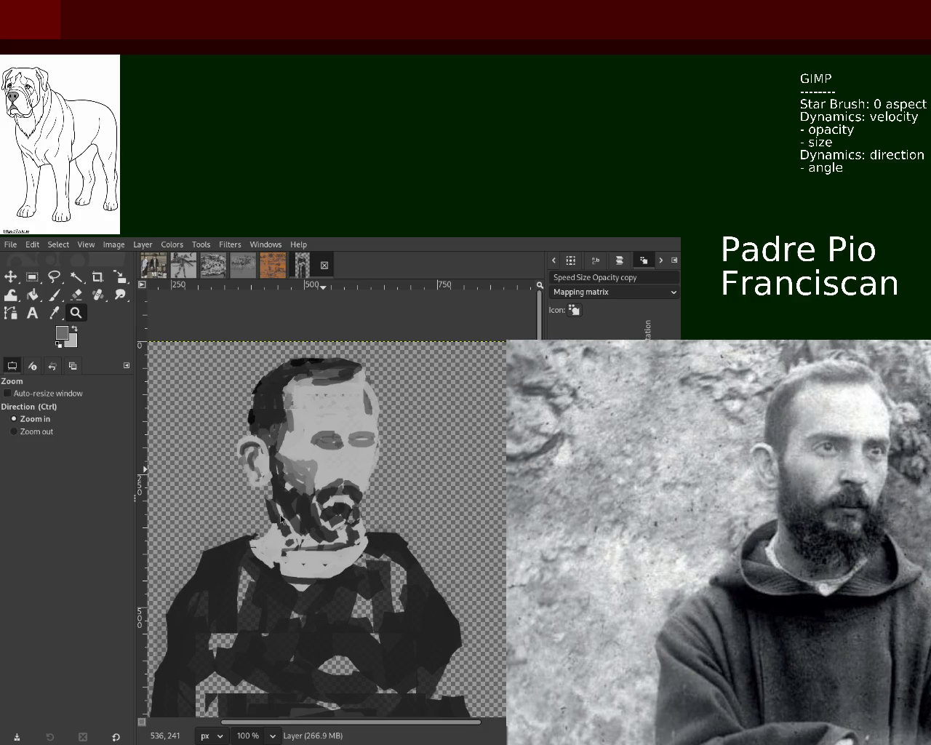
ctrl+scroll(255, 397, up, 1)
ctrl+scroll(255, 397, up, 1)
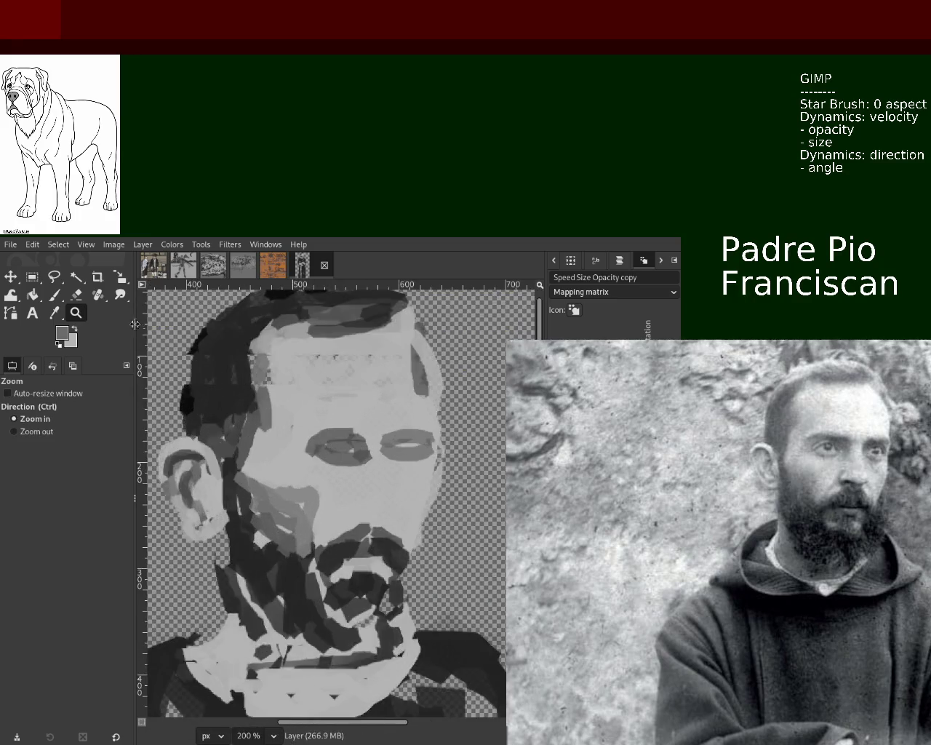
click(54, 296)
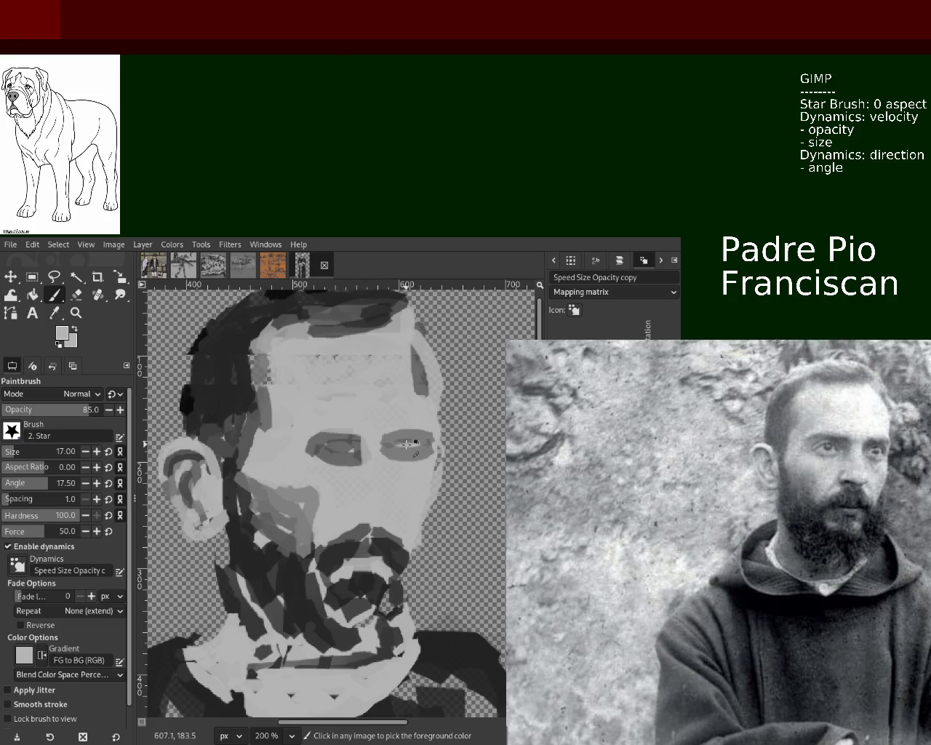
Repaint the left eye in lighter grey tones and dab light grey beneath it.
mouse_move(352, 444)
mouse_down()
mouse_move(324, 446)
mouse_move(353, 440)
mouse_move(306, 462)
mouse_move(334, 455)
mouse_move(305, 453)
mouse_up()
ctrl+click(357, 439)
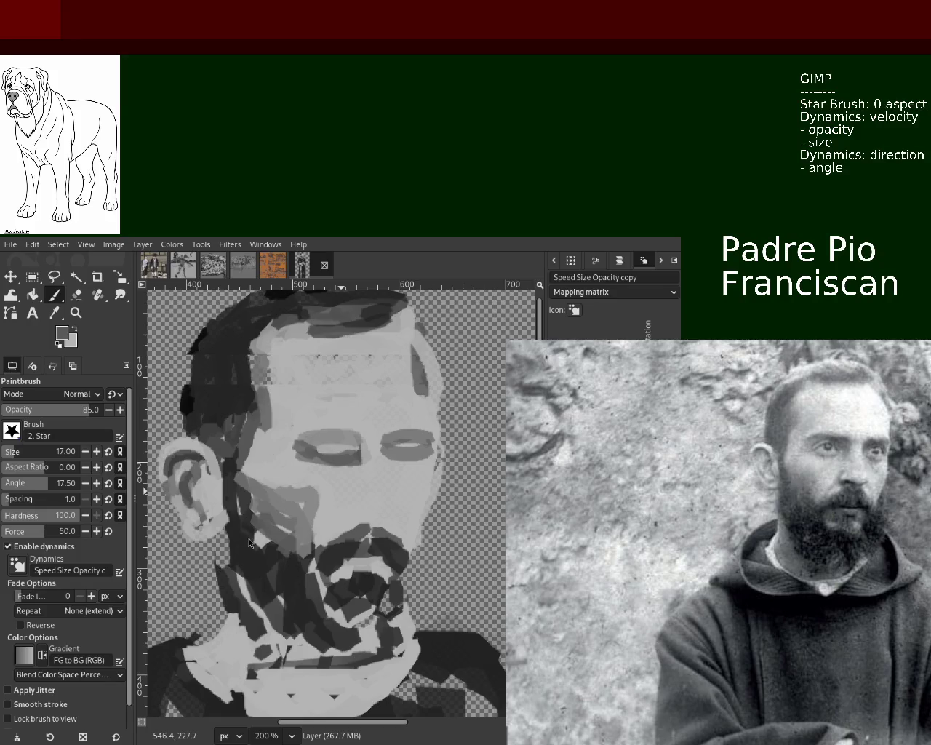
ctrl+click(348, 452)
drag(331, 432, 320, 445)
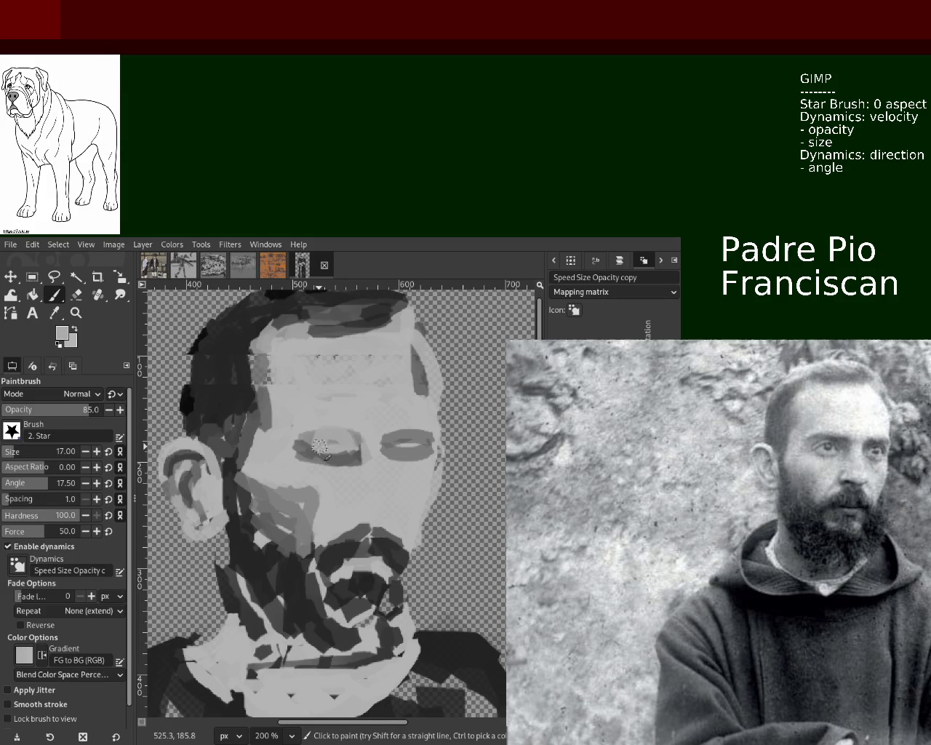
ctrl+click(348, 444)
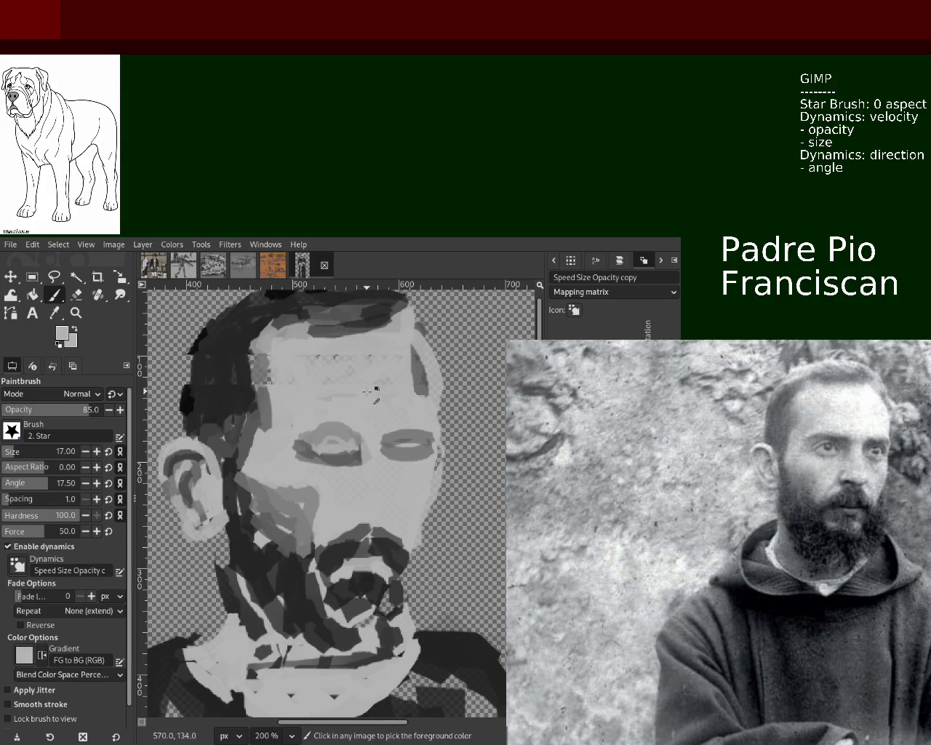
mouse_move(345, 440)
mouse_down()
mouse_move(321, 450)
mouse_move(343, 437)
mouse_move(326, 457)
mouse_up()
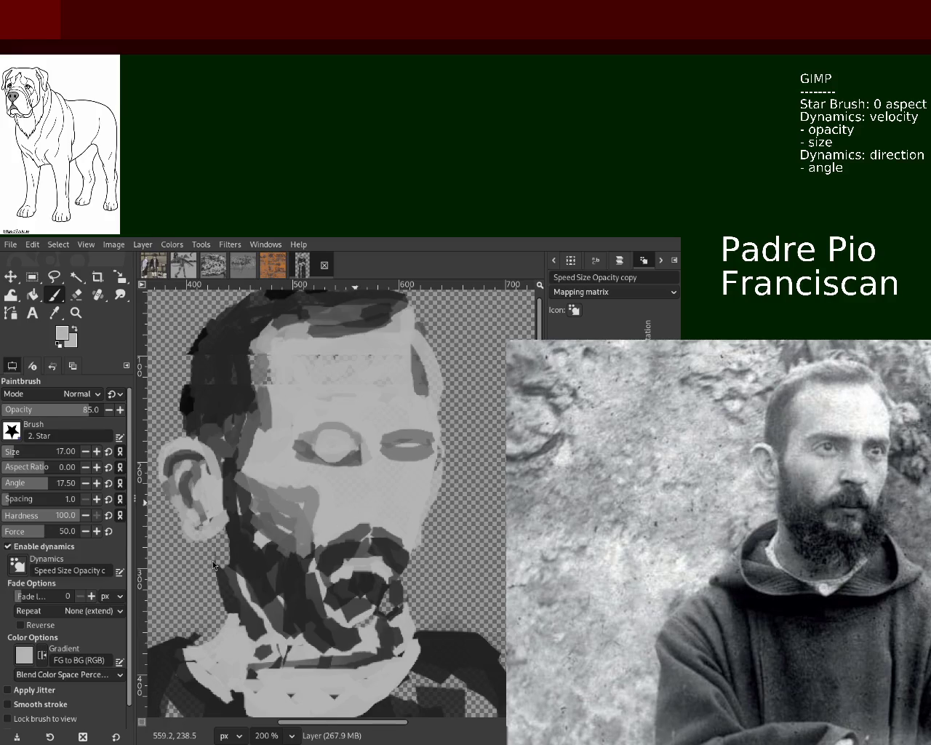
ctrl+click(346, 457)
ctrl+click(276, 425)
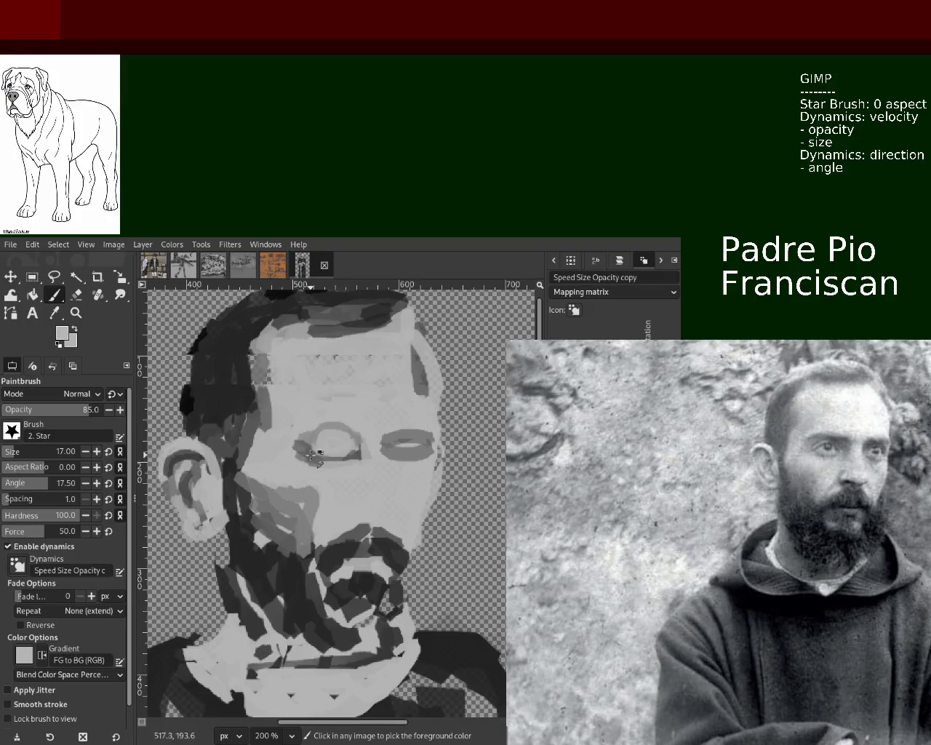
Undo a trial dark eye stroke, then set brush size 9 and dab a light pupil highlight.
ctrl+click(334, 563)
drag(339, 443, 339, 441)
key(ctrl+z)
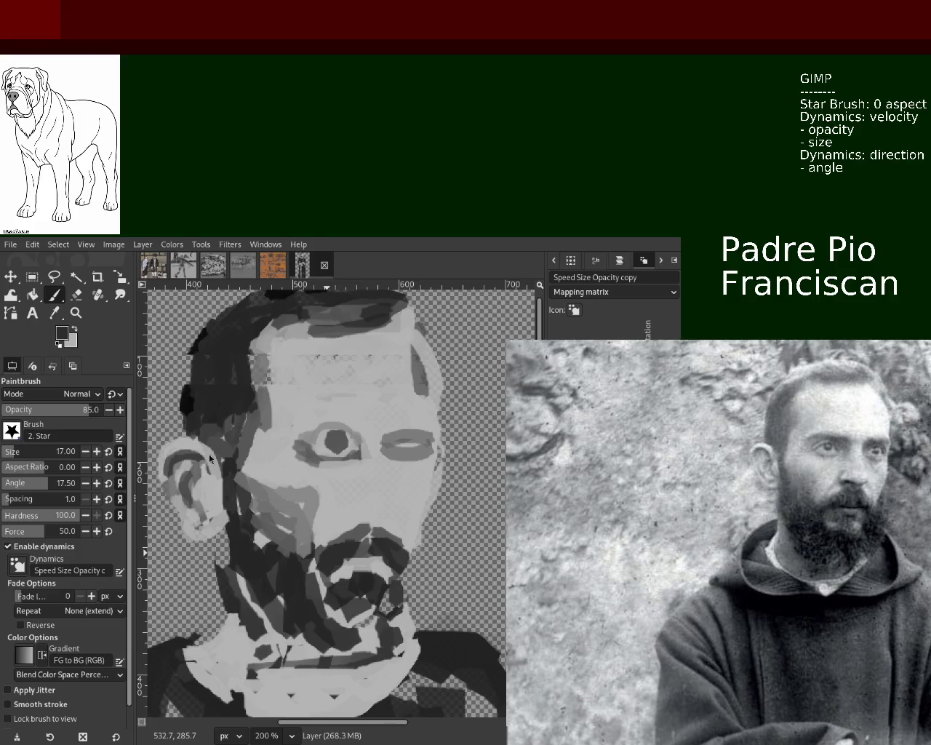
ctrl+click(244, 455)
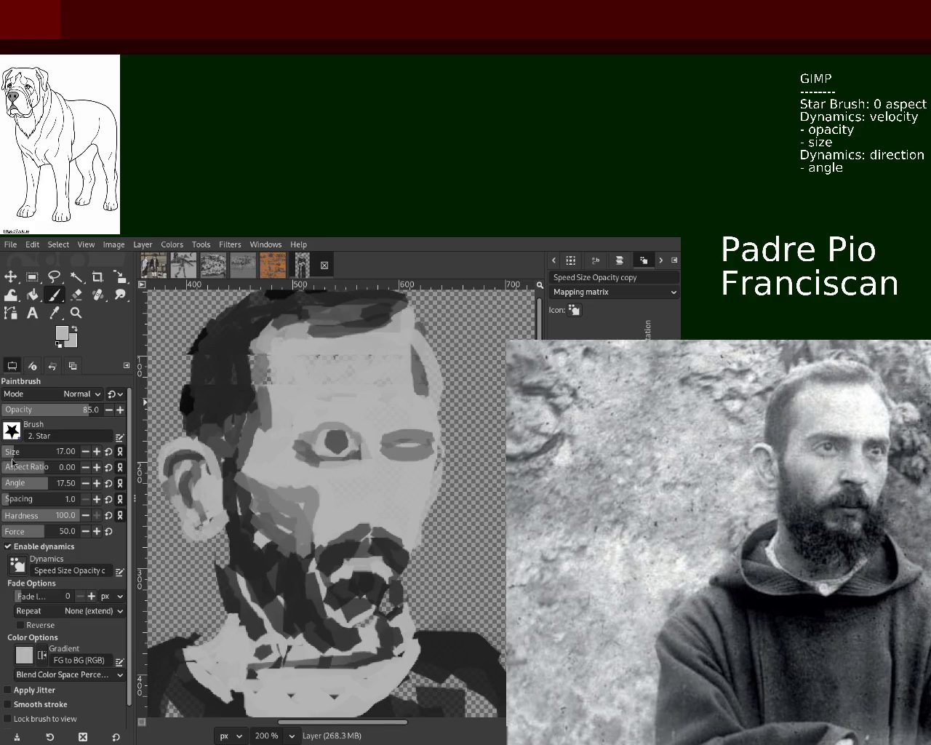
drag(10, 455, 5, 454)
click(336, 439)
ctrl+click(356, 438)
Darken the left eye's upper lid, corners and pupil with dark grey.
drag(358, 438, 315, 440)
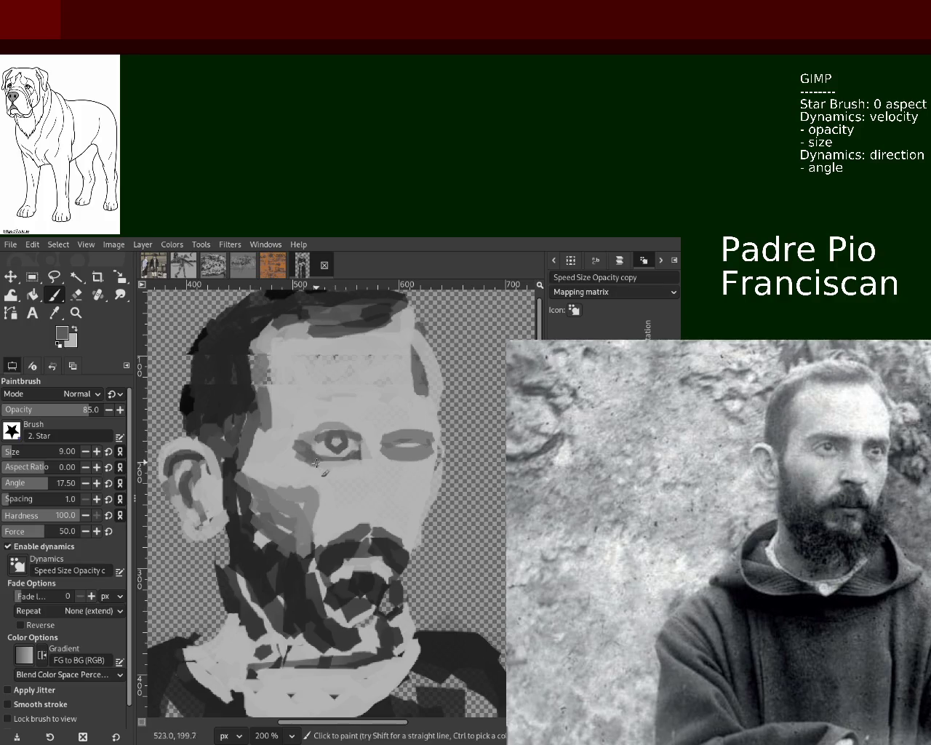
drag(350, 437, 320, 436)
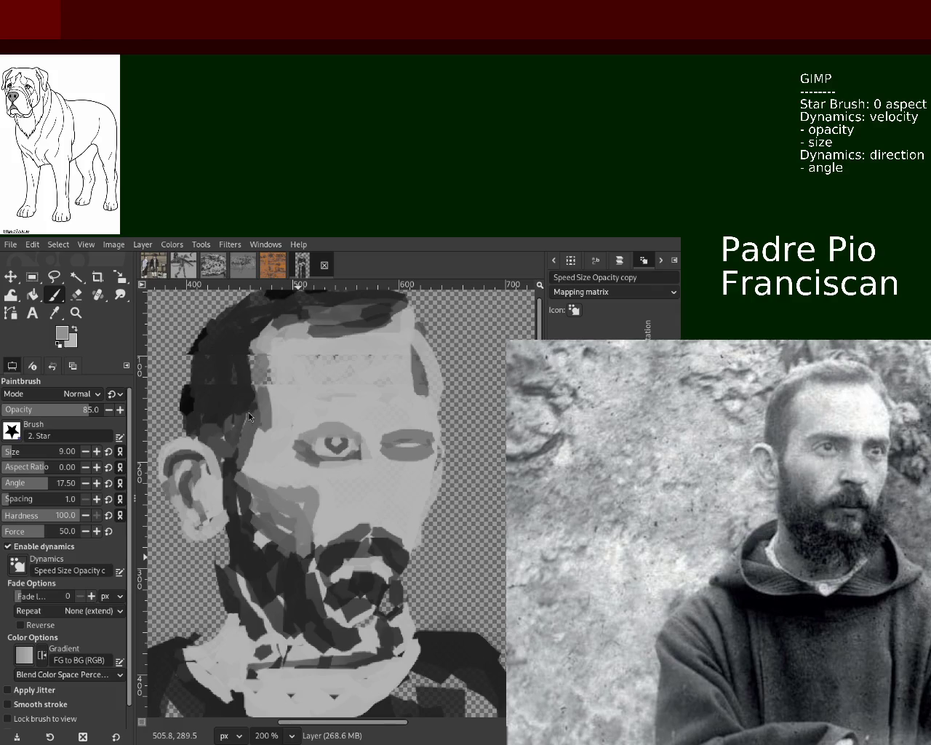
scroll(47, 458, down, 4)
key(ctrl+z)
key(ctrl+z)
key(ctrl+z)
key(ctrl+z)
key(ctrl+z)
key(ctrl+z)
key(ctrl+z)
key(ctrl+z)
key(ctrl+z)
key(ctrl+z)
key(ctrl+z)
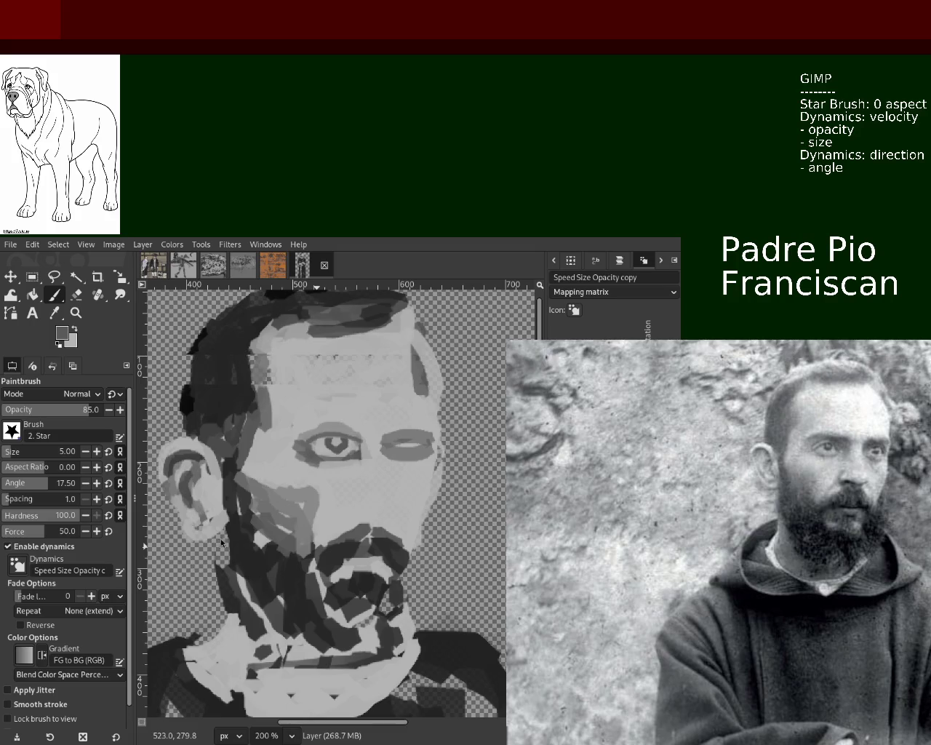
Undo stray lid strokes and paint a thin dark eyebrow arc above the left eye.
key(ctrl+z)
drag(365, 447, 305, 435)
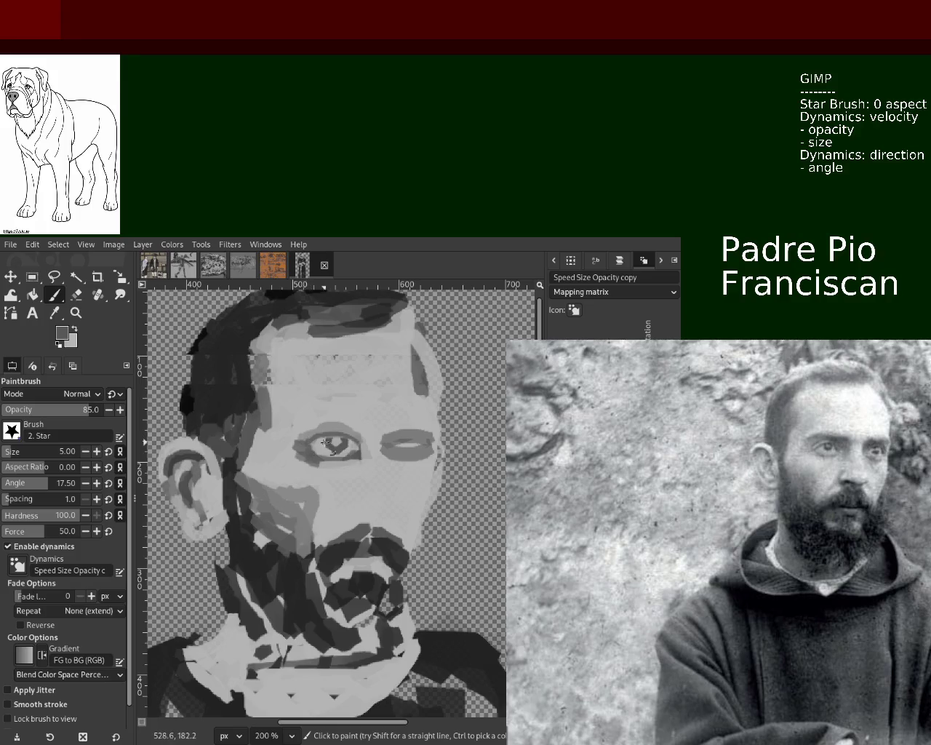
key(ctrl+z)
key(ctrl+z)
mouse_move(362, 418)
mouse_down()
mouse_move(306, 419)
mouse_move(335, 412)
mouse_up()
key(ctrl+z)
key(ctrl+z)
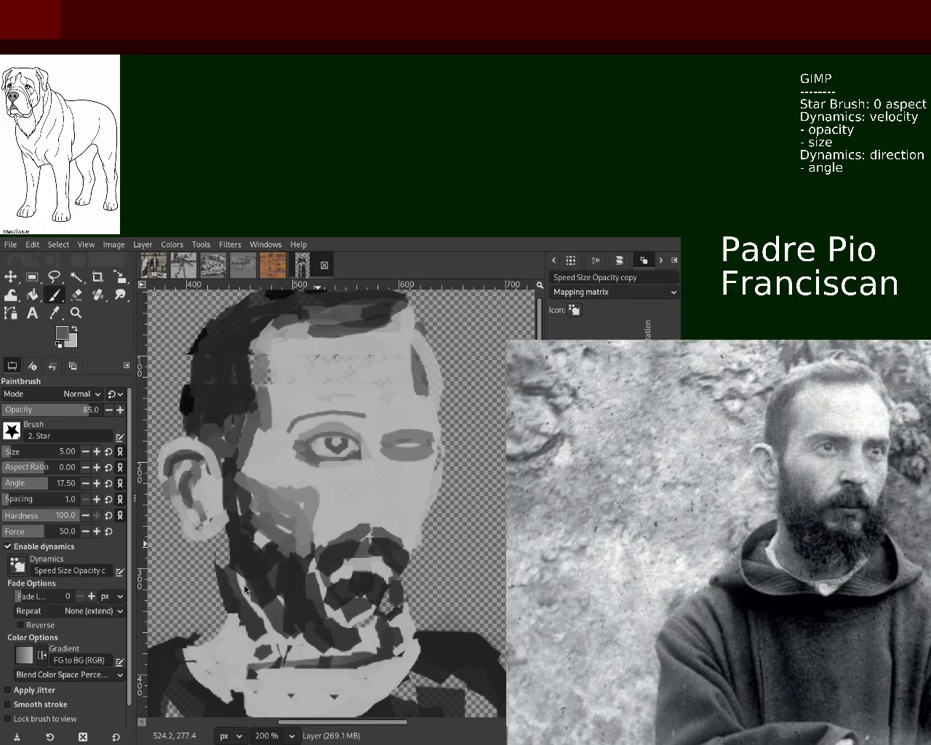
Set the brush size to 20 and sample light and dark greys from the painting.
triple_click(67, 451)
text(20)
key(Return)
ctrl+click(361, 425)
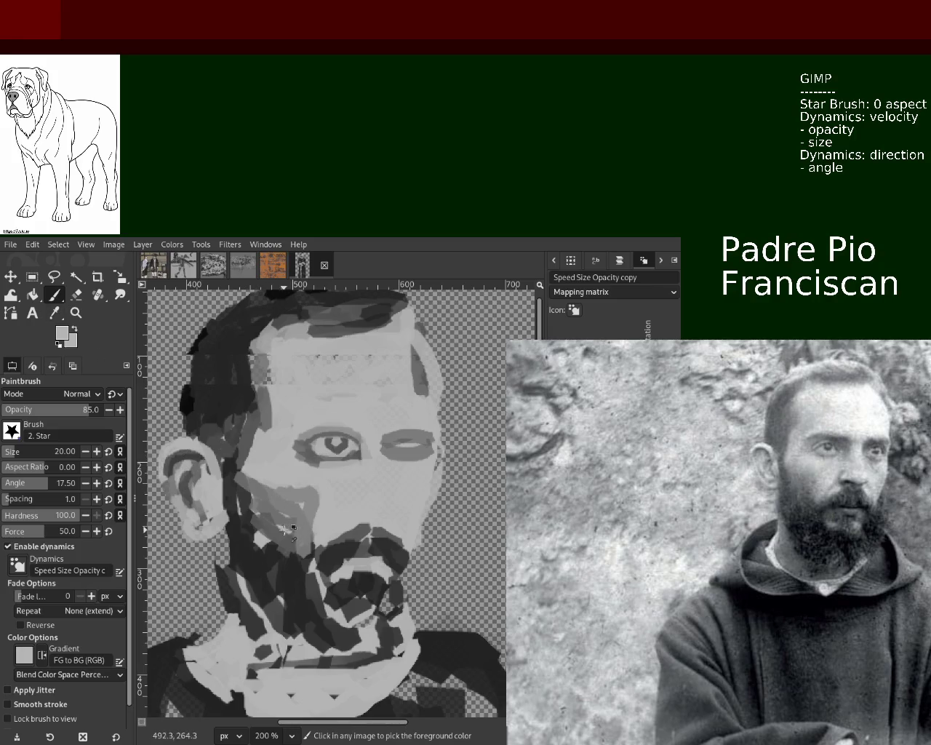
ctrl+click(271, 541)
Repaint the left eyebrow as a dark grey band, redoing the stroke until it sits right.
scroll(14, 455, down, 4)
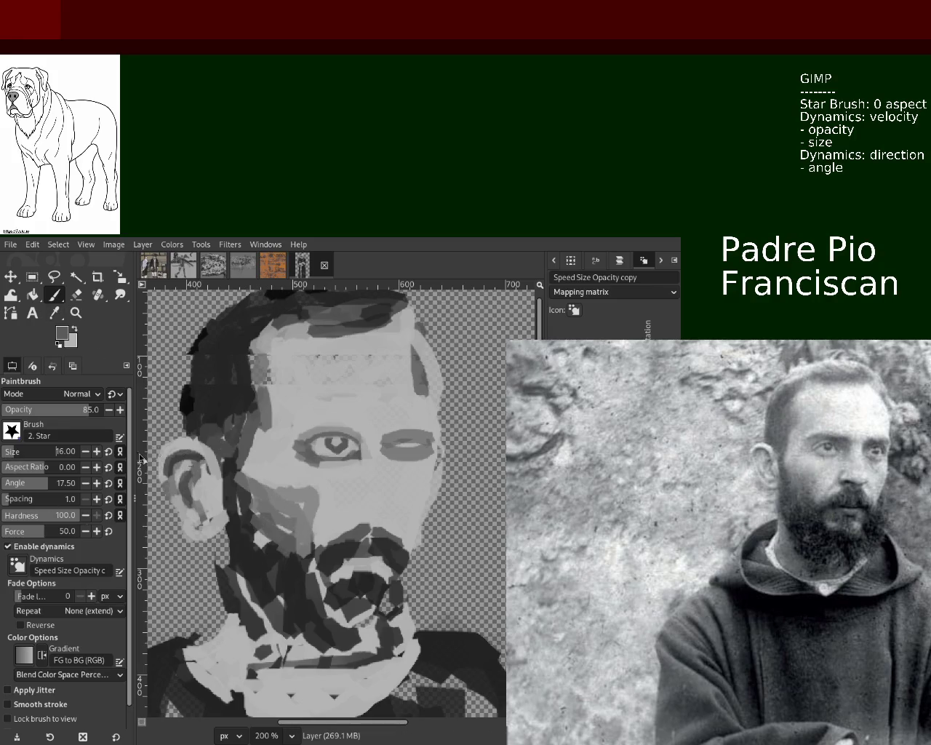
drag(364, 424, 290, 424)
key(ctrl+z)
drag(367, 422, 291, 425)
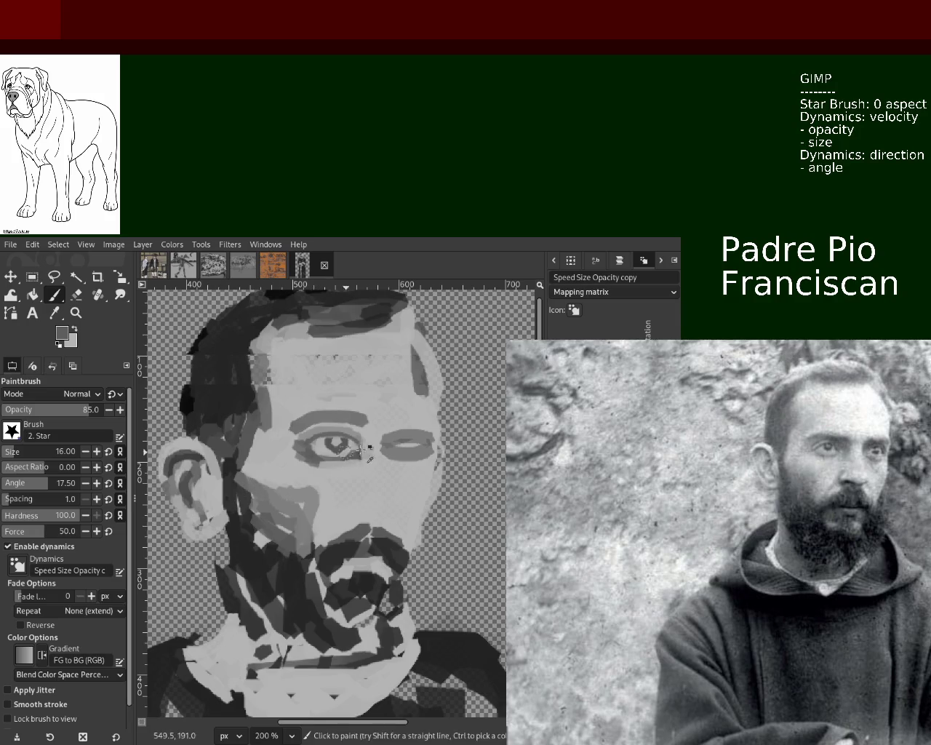
key(ctrl+z)
drag(362, 418, 293, 418)
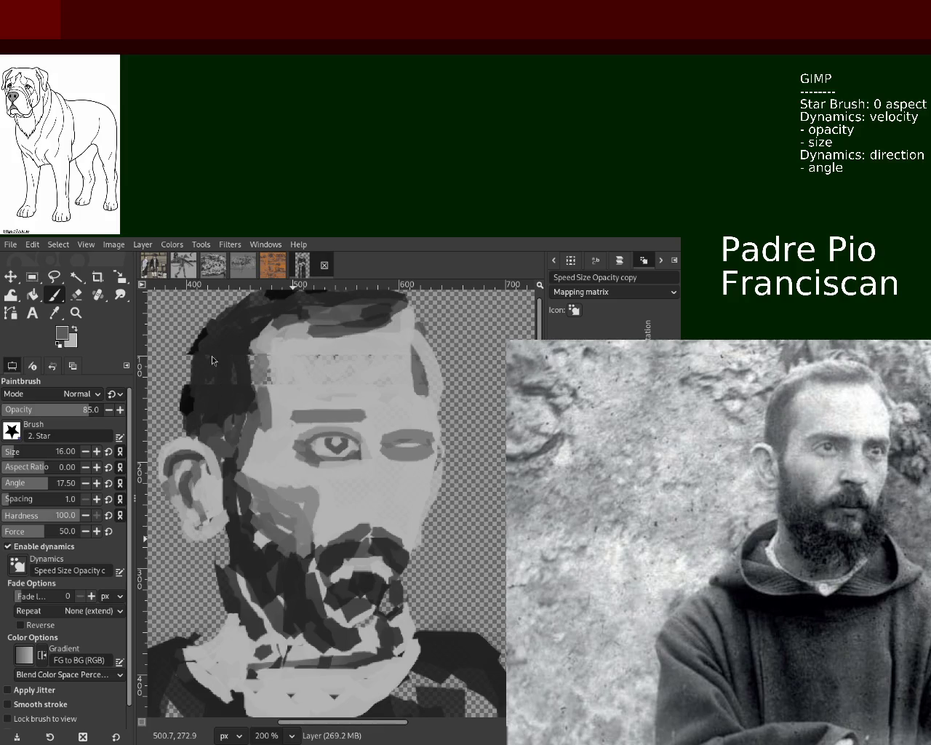
Cover the stray dark brow stroke with light skin grey and even out the eyebrow.
ctrl+click(366, 416)
mouse_move(366, 416)
mouse_down()
mouse_move(317, 409)
mouse_move(278, 418)
mouse_up()
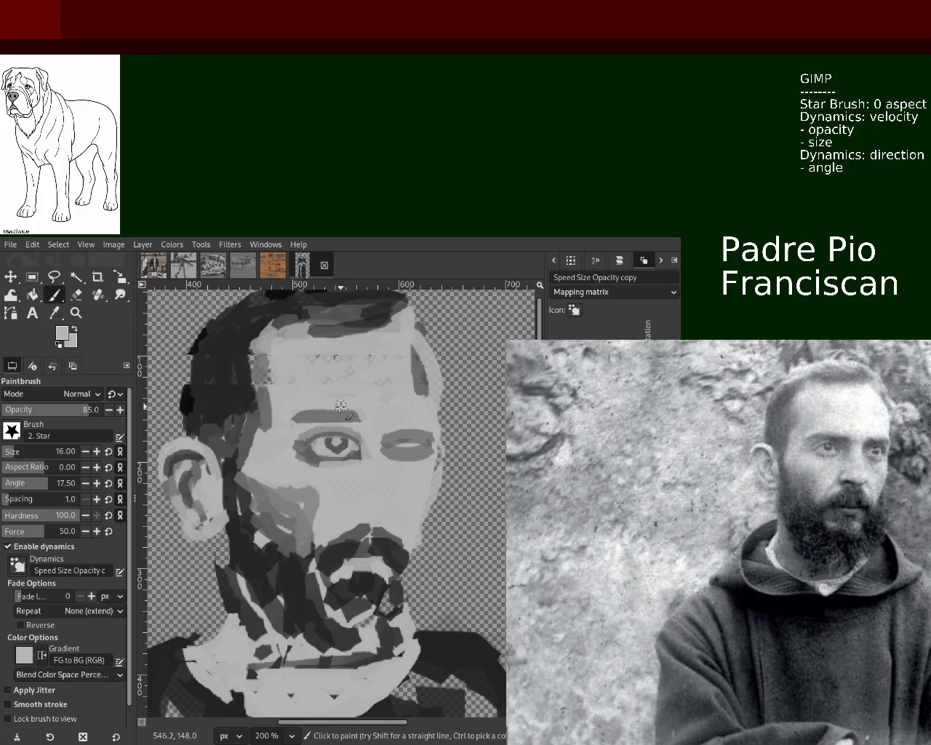
drag(297, 409, 328, 405)
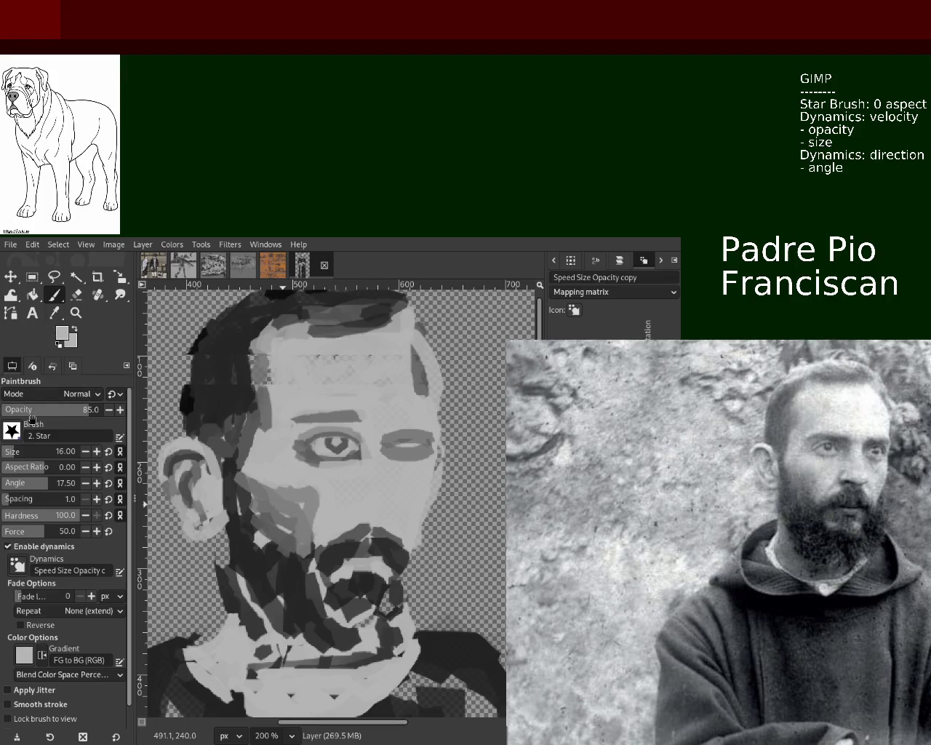
Sample several darker and light skin greys from around the eyes and face.
ctrl+click(295, 440)
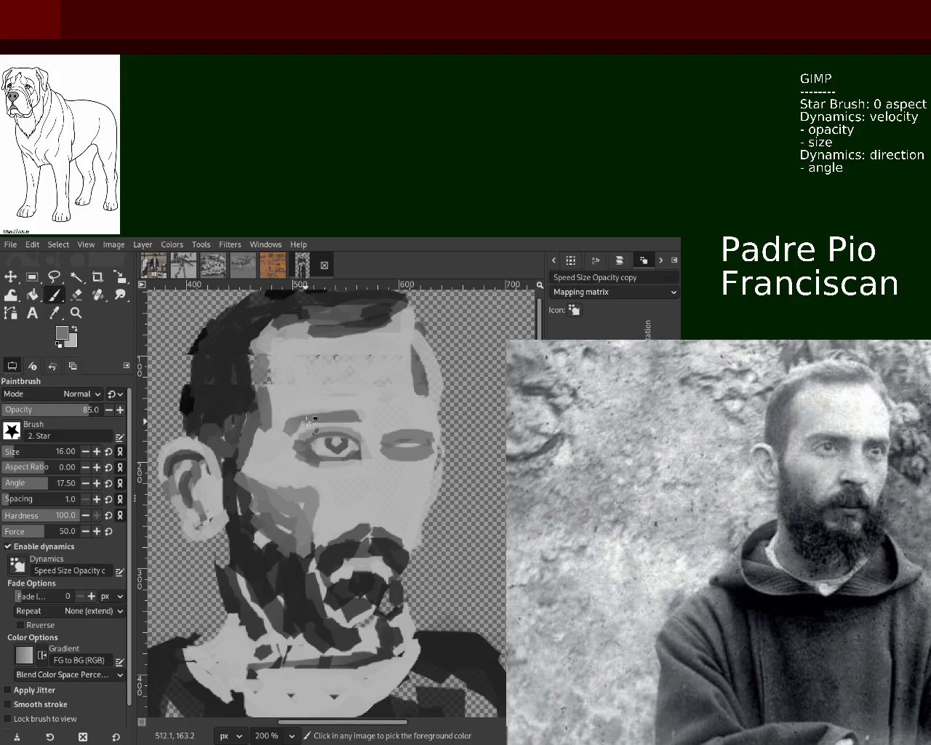
ctrl+click(286, 421)
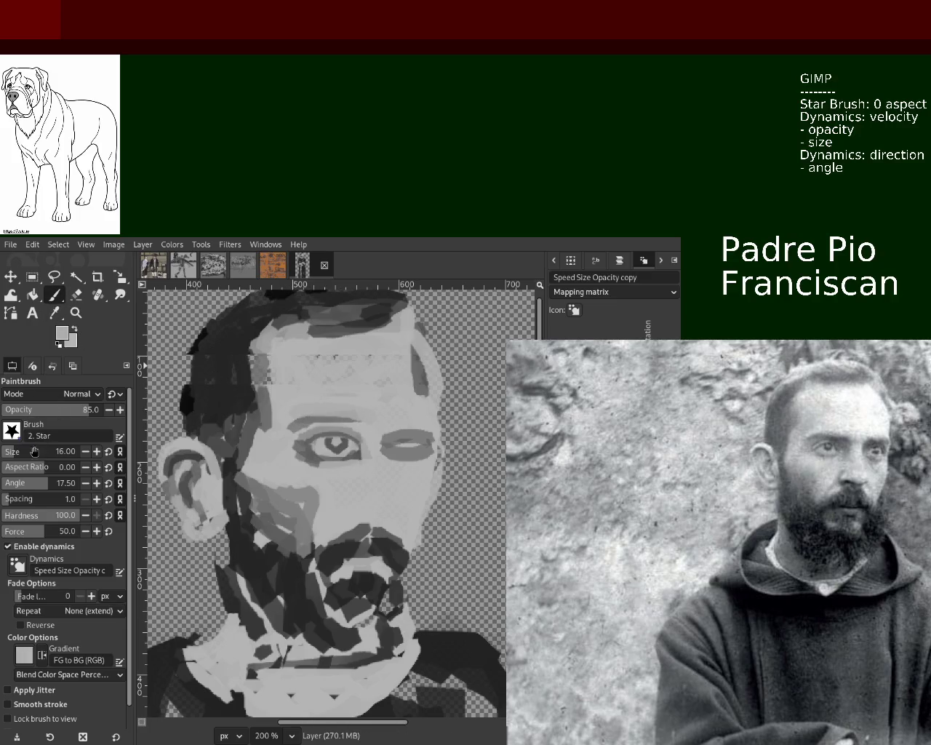
ctrl+click(341, 421)
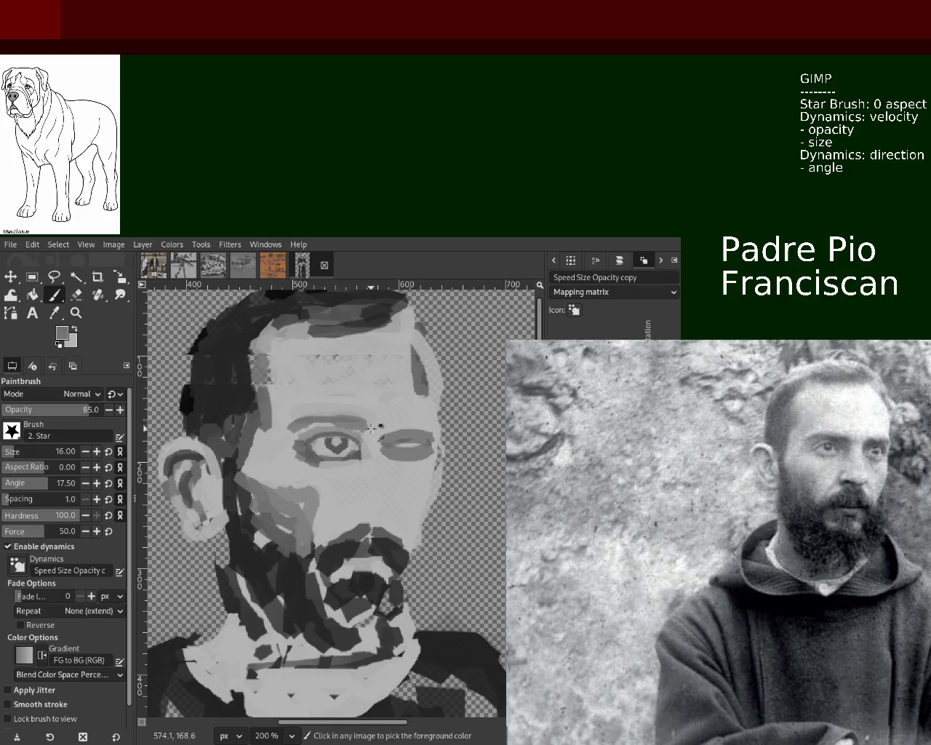
ctrl+click(374, 415)
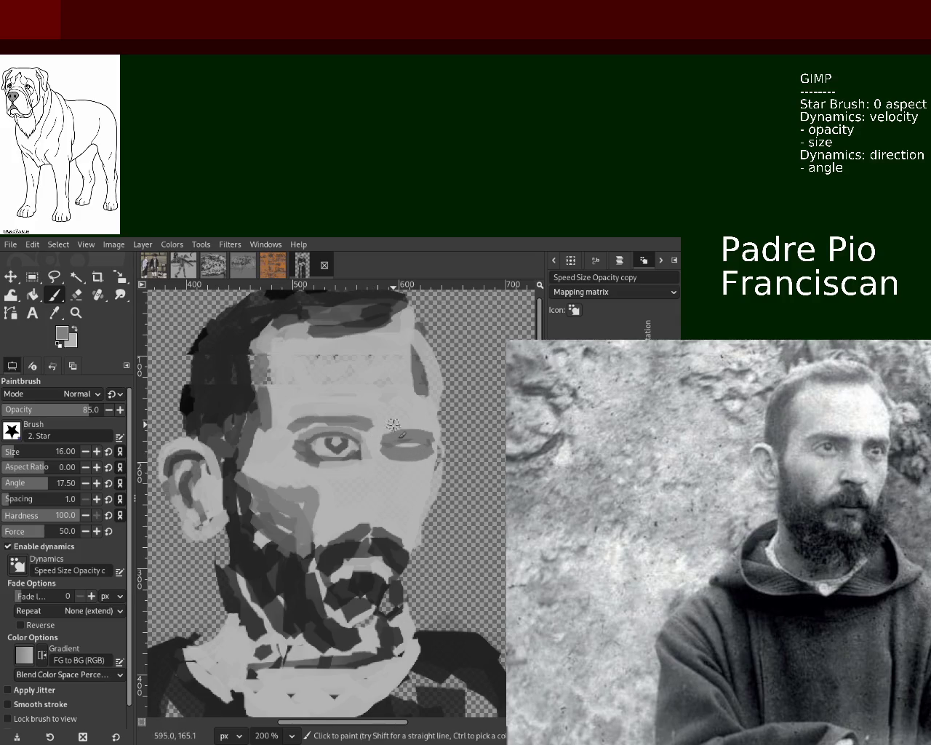
ctrl+click(440, 418)
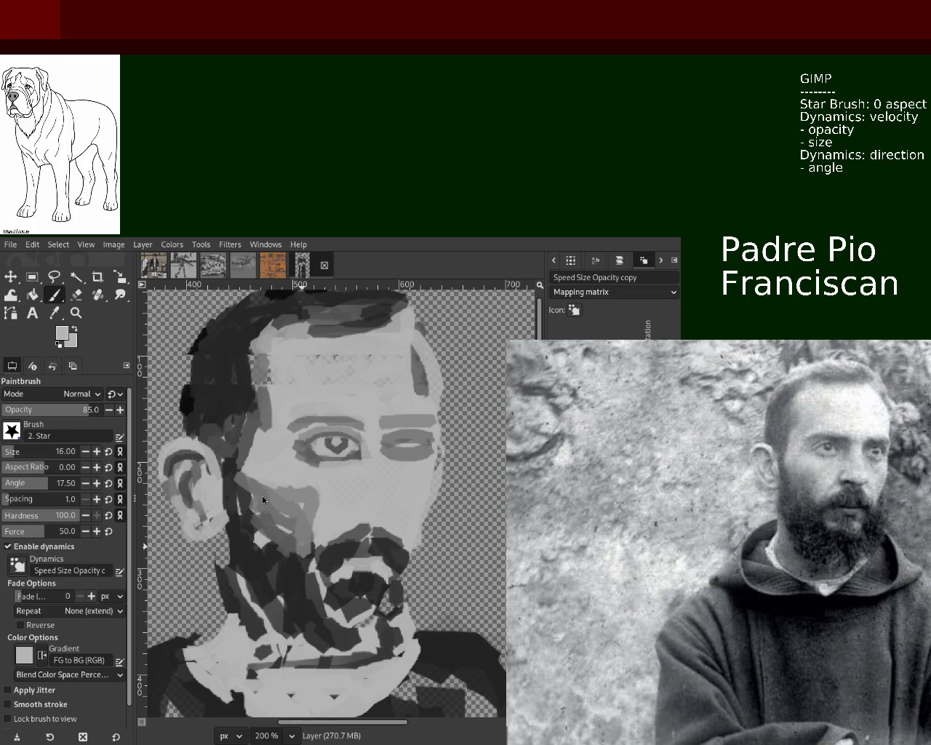
ctrl+click(212, 393)
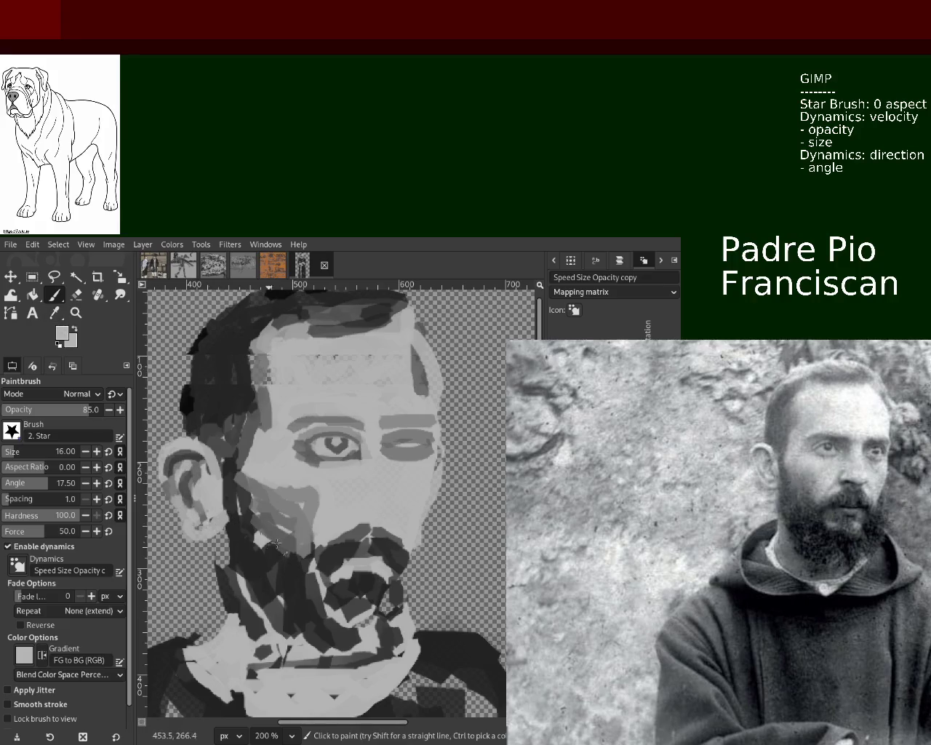
scroll(11, 454, up, 1)
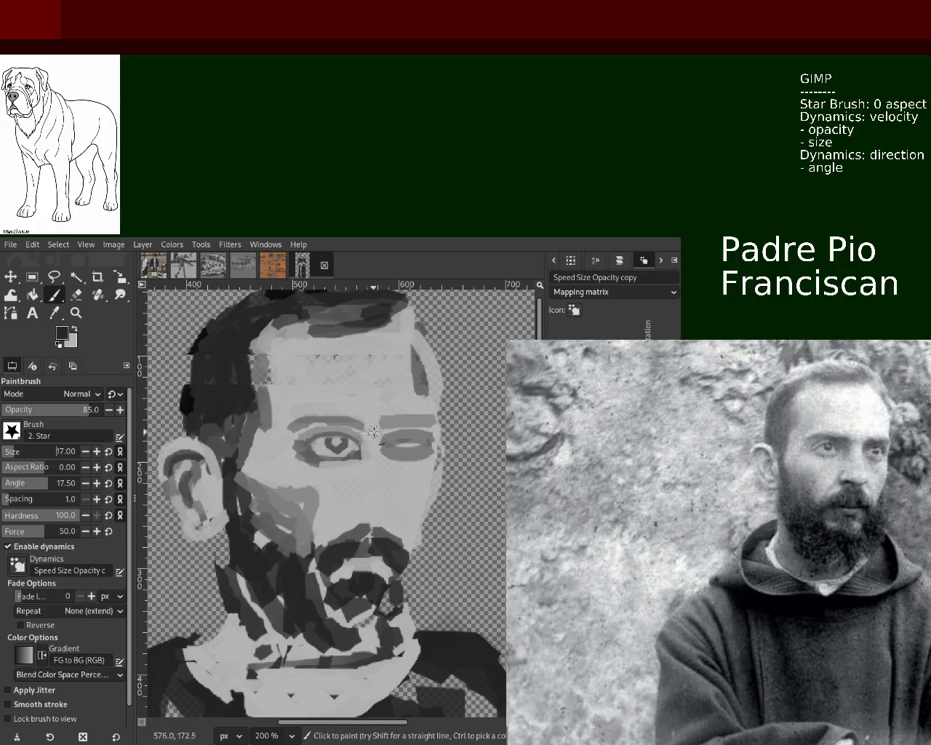
Set brush size 7 and paint a dark upper-eyelid line reaching the left eye's inner corner.
click(19, 454)
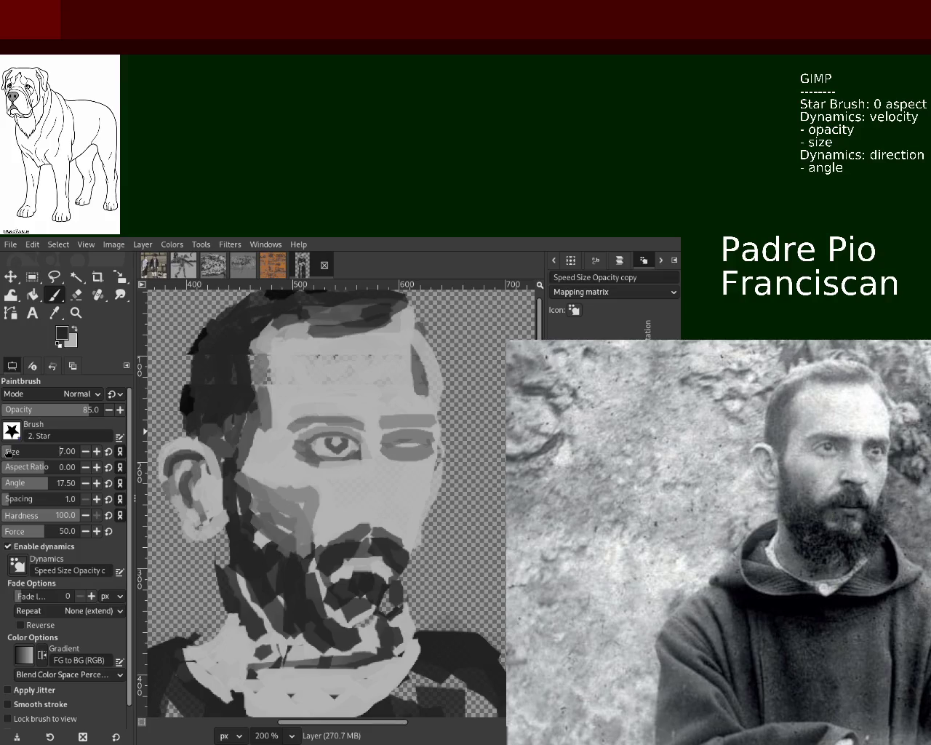
drag(364, 425, 305, 433)
key(ctrl+z)
drag(367, 427, 301, 440)
key(ctrl+z)
drag(361, 423, 306, 436)
key(ctrl+z)
drag(361, 424, 282, 437)
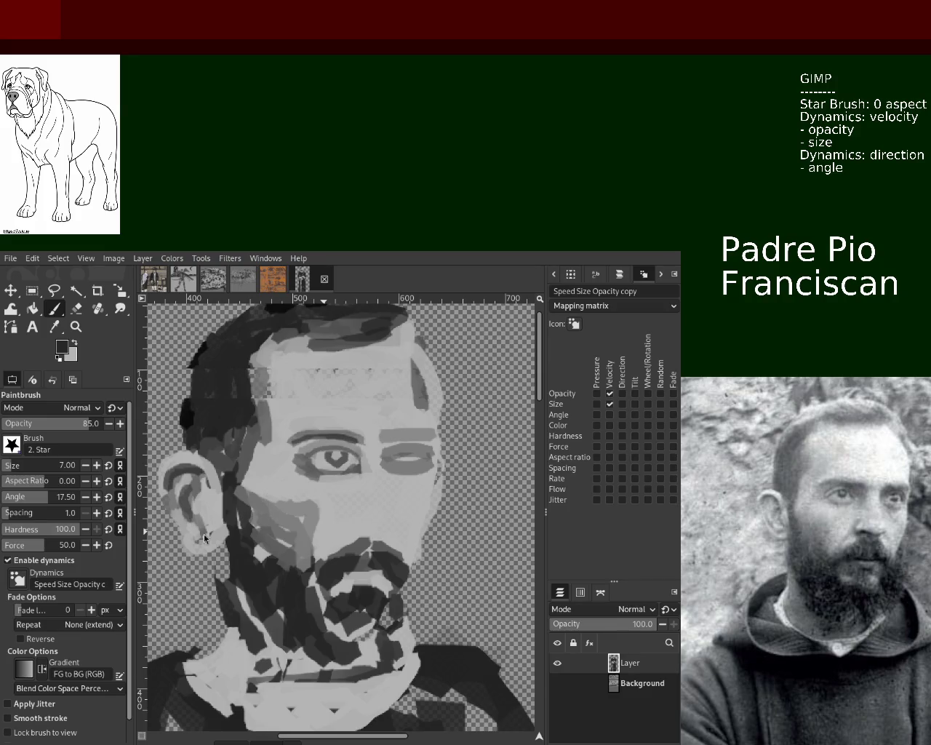
click(76, 326)
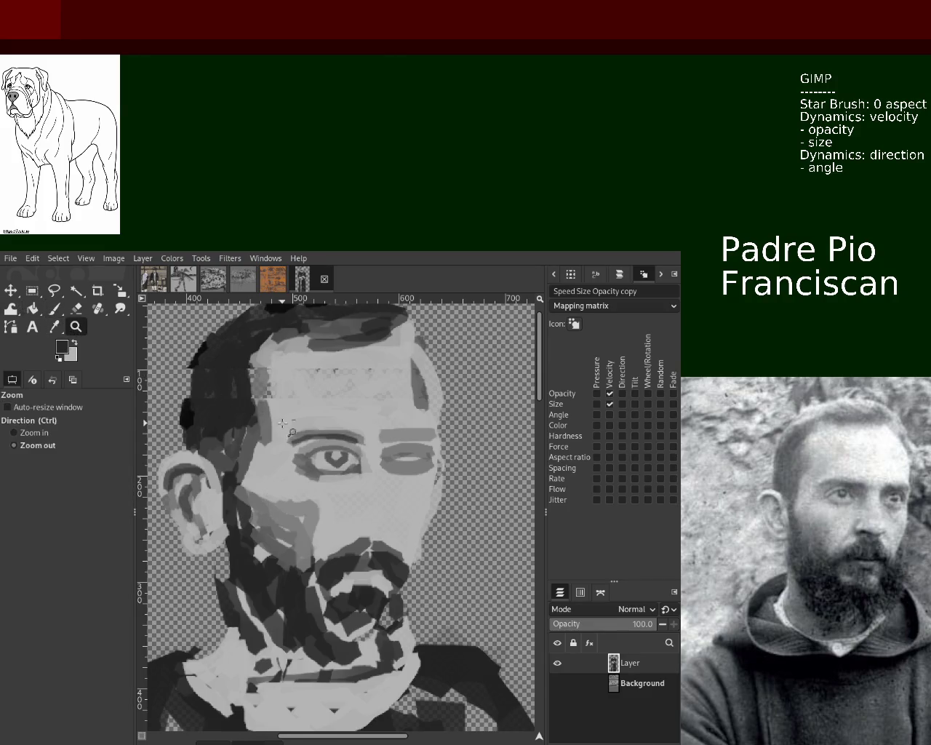
Frame the face and cover the dark patch on the right of the forehead with light grey.
click(282, 423)
click(282, 423)
ctrl+click(220, 577)
ctrl+click(219, 577)
ctrl+click(220, 577)
ctrl+click(220, 577)
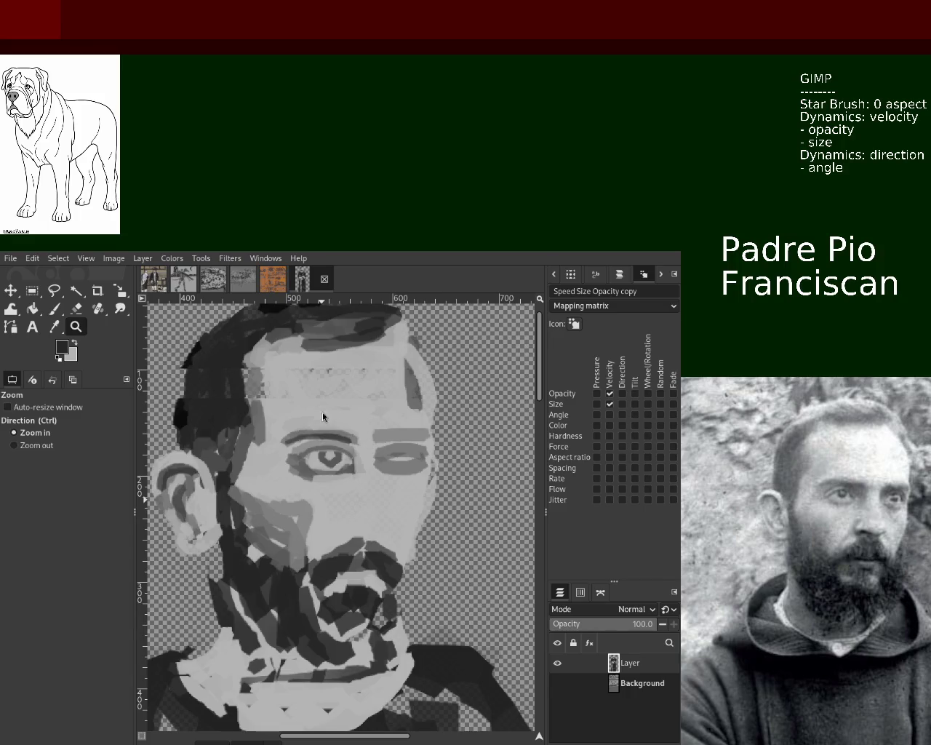
ctrl+click(367, 399)
key(p)
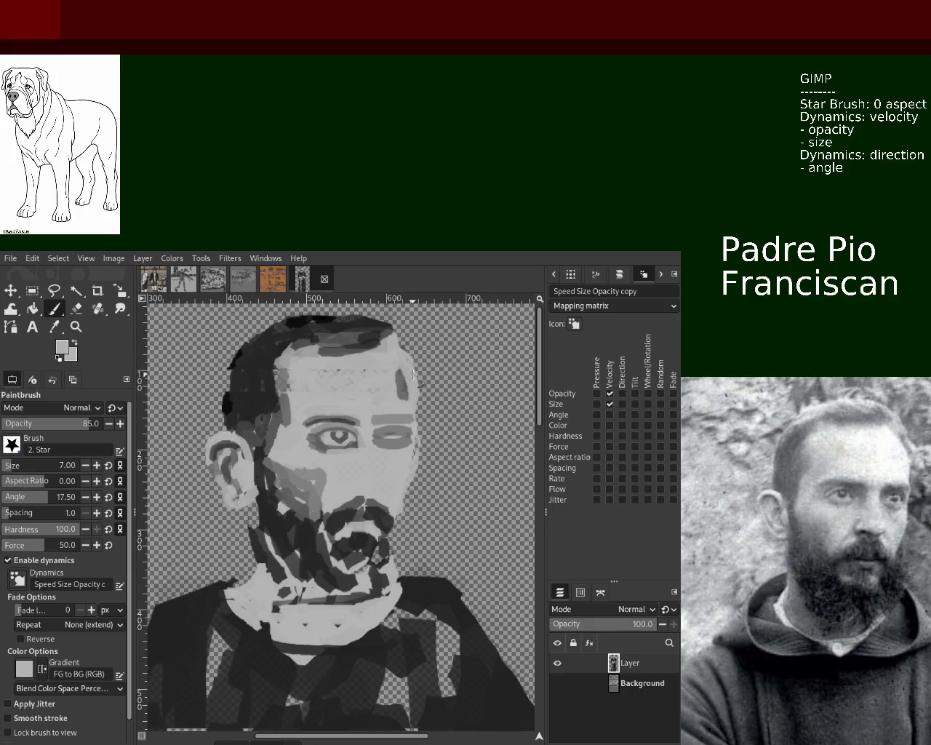
drag(414, 368, 402, 396)
Reframe on the head and lighten the hairline across the forehead.
click(76, 327)
ctrl+click(344, 452)
click(344, 452)
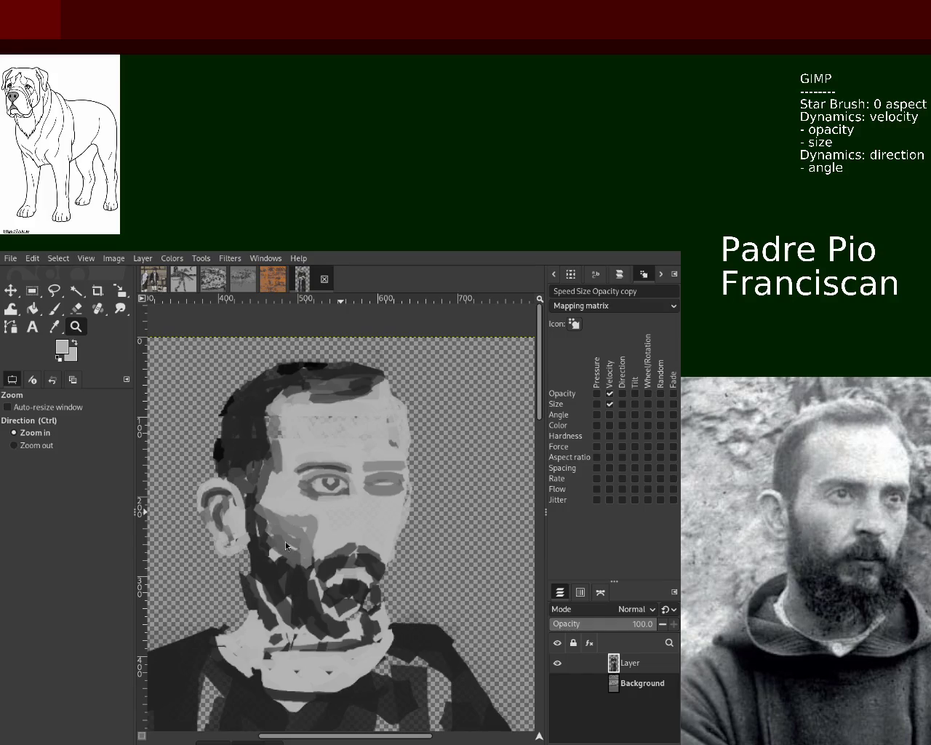
ctrl+click(356, 428)
ctrl+click(356, 428)
click(338, 419)
click(338, 418)
key(p)
drag(336, 416, 301, 421)
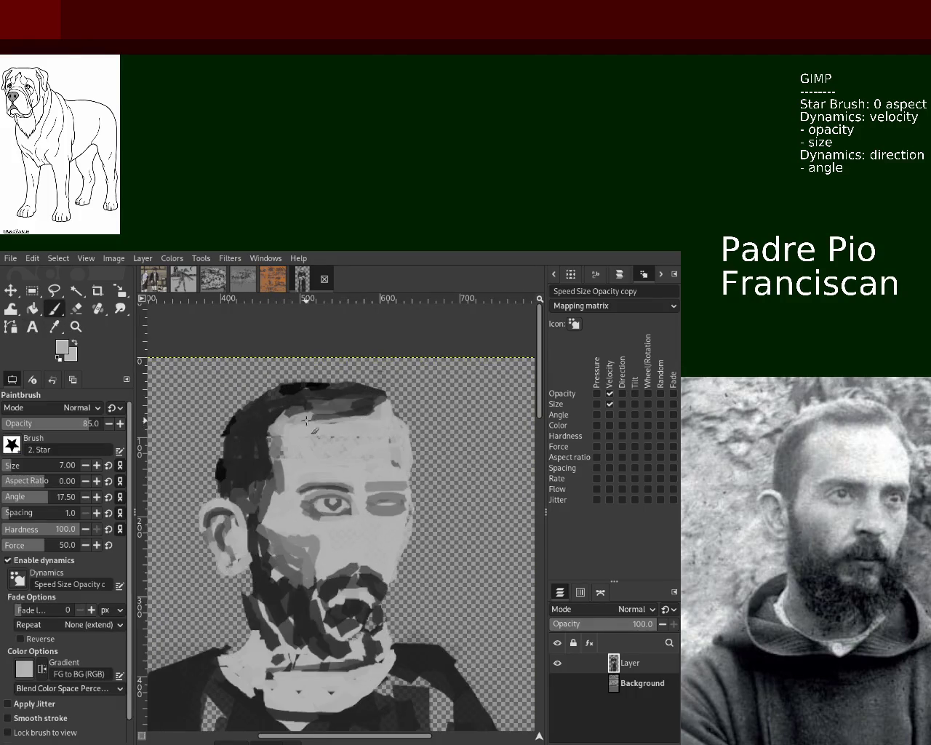
Set brush size 18, sample near-black from the hair, and trial dark strokes along the hairline.
triple_click(58, 465)
text(18)
key(Return)
ctrl+click(367, 411)
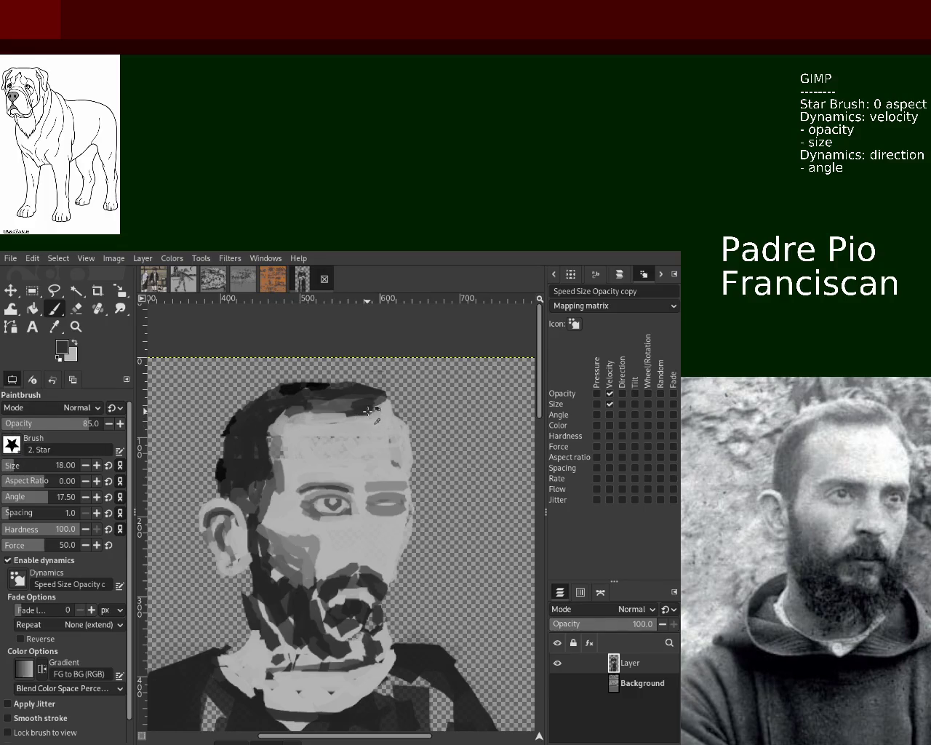
drag(349, 409, 293, 414)
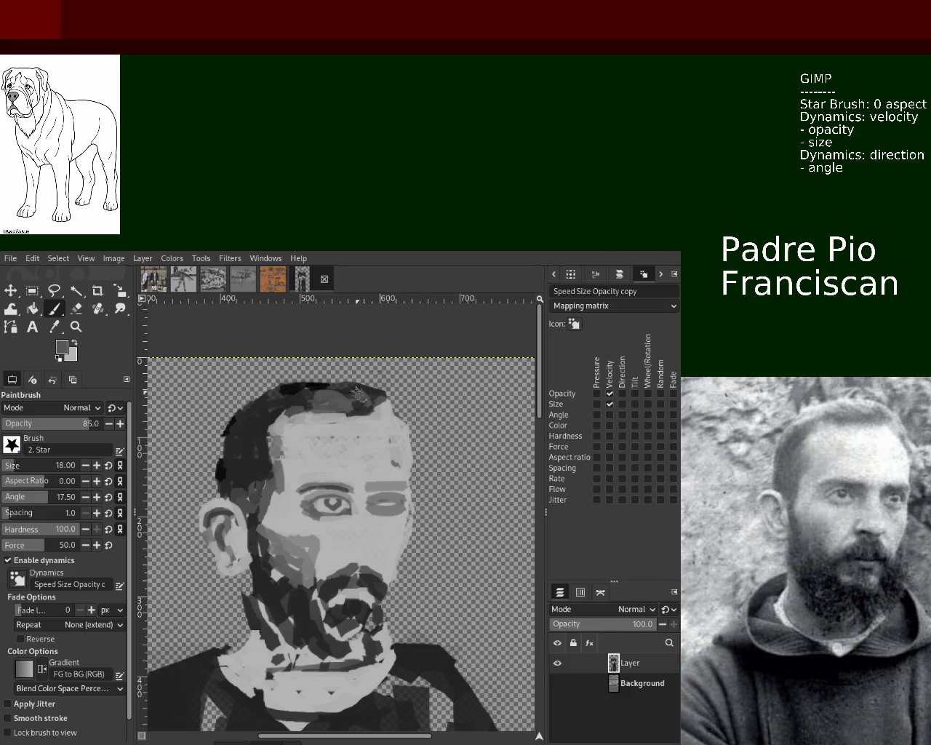
key(ctrl+z)
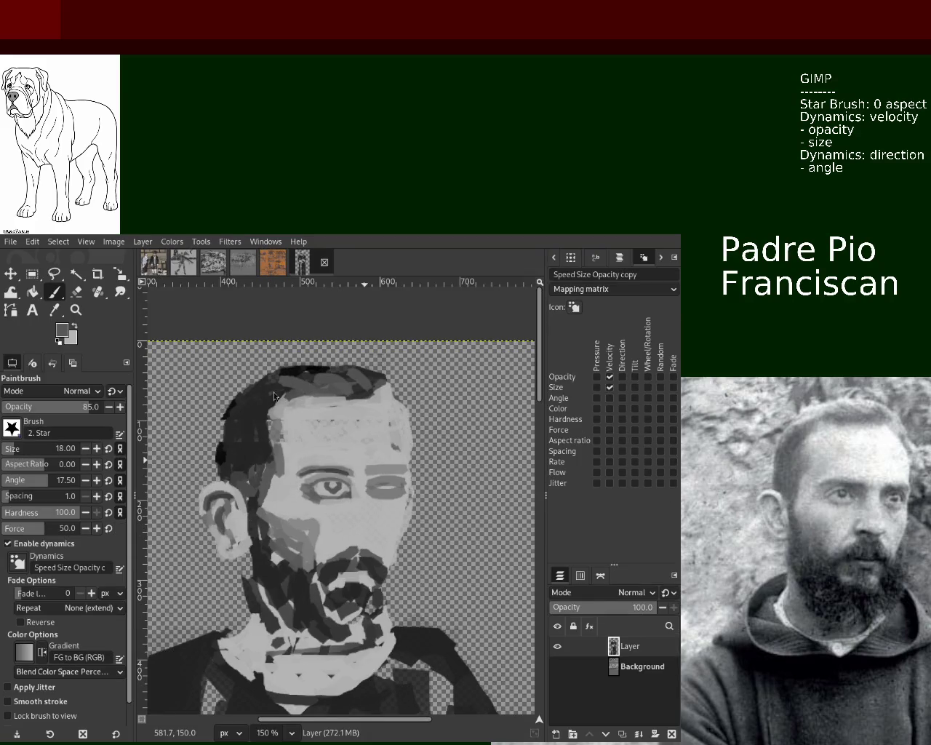
drag(283, 393, 364, 377)
key(ctrl+z)
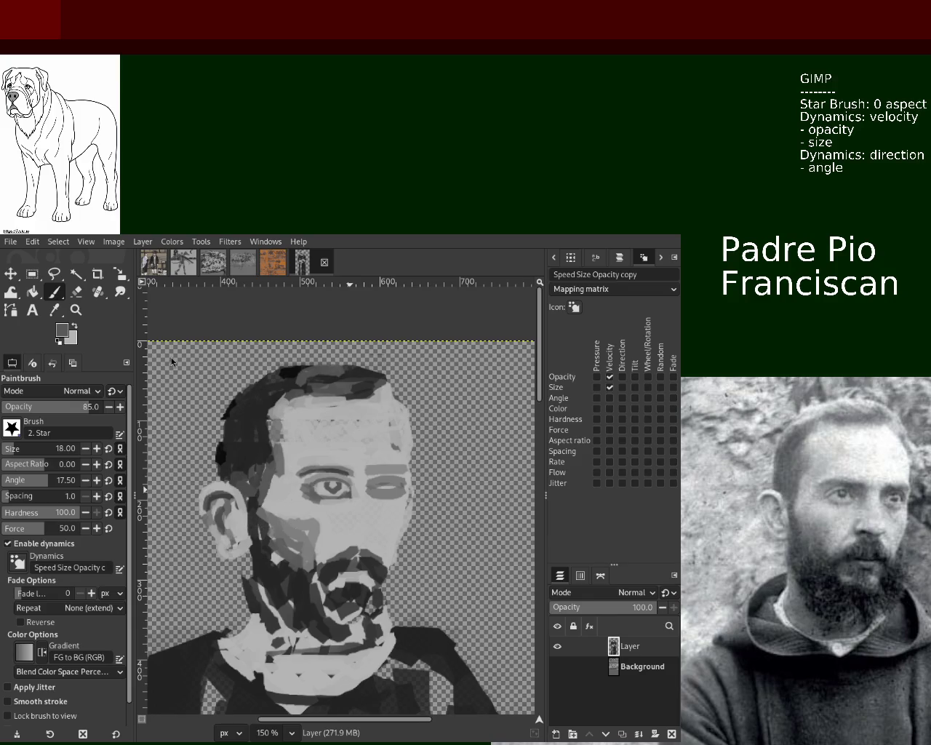
Paint black over the lighter hair patches and extend the hair down the left side.
ctrl+click(275, 441)
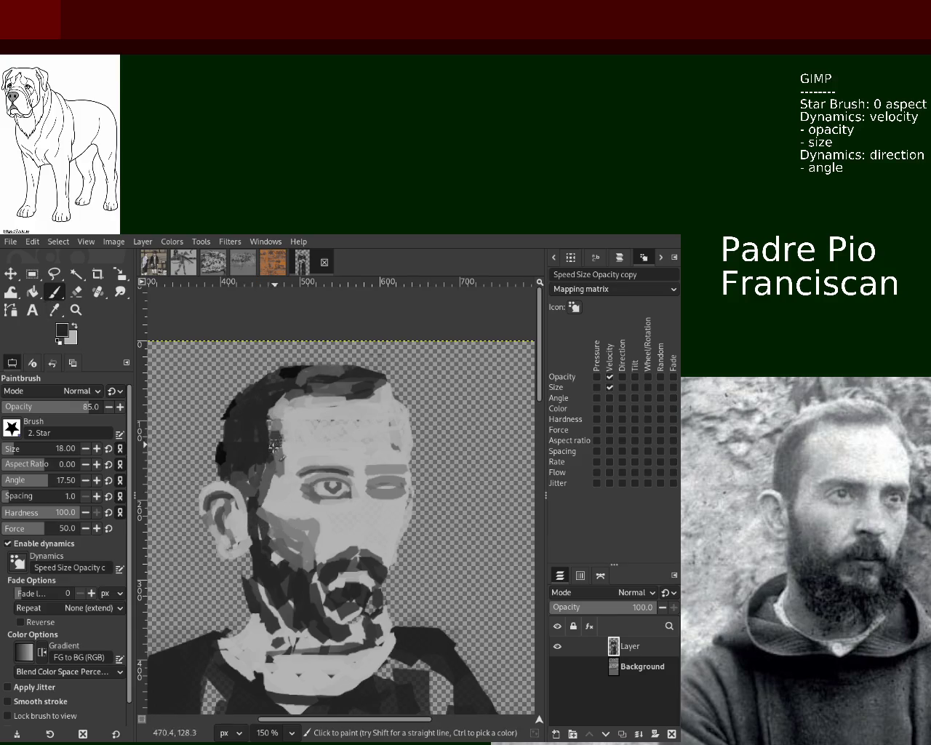
ctrl+click(273, 454)
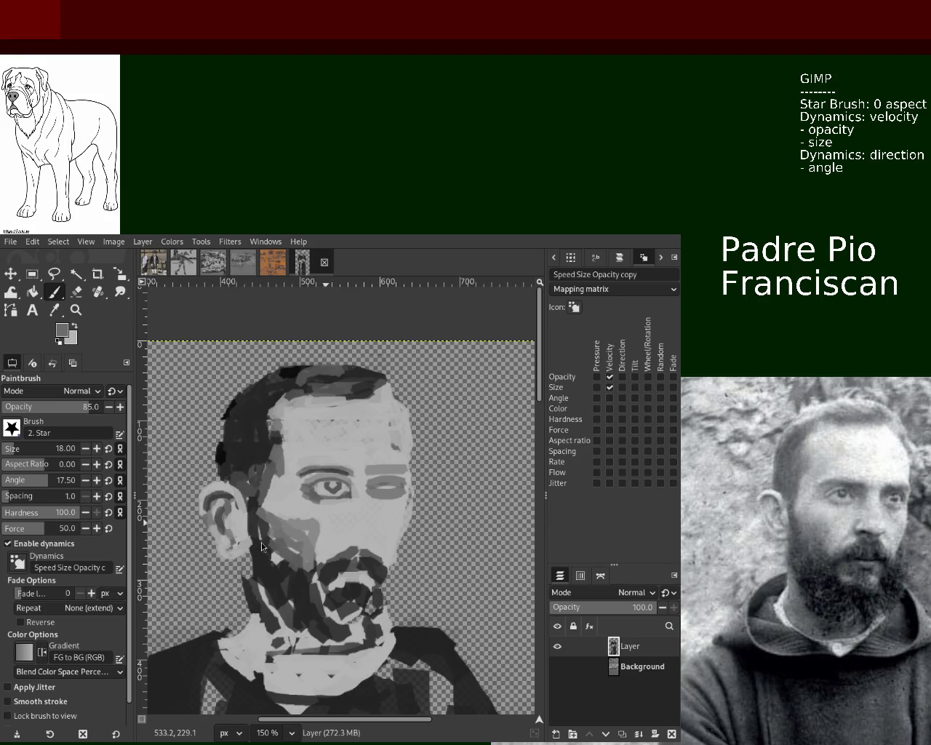
ctrl+click(263, 418)
drag(263, 418, 252, 395)
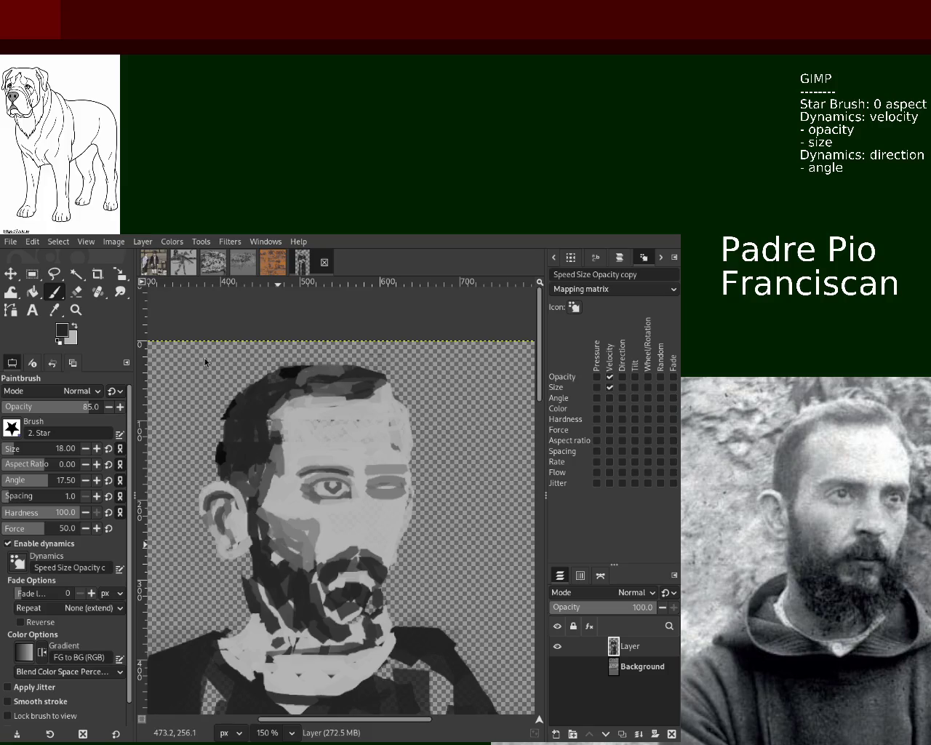
drag(227, 412, 222, 458)
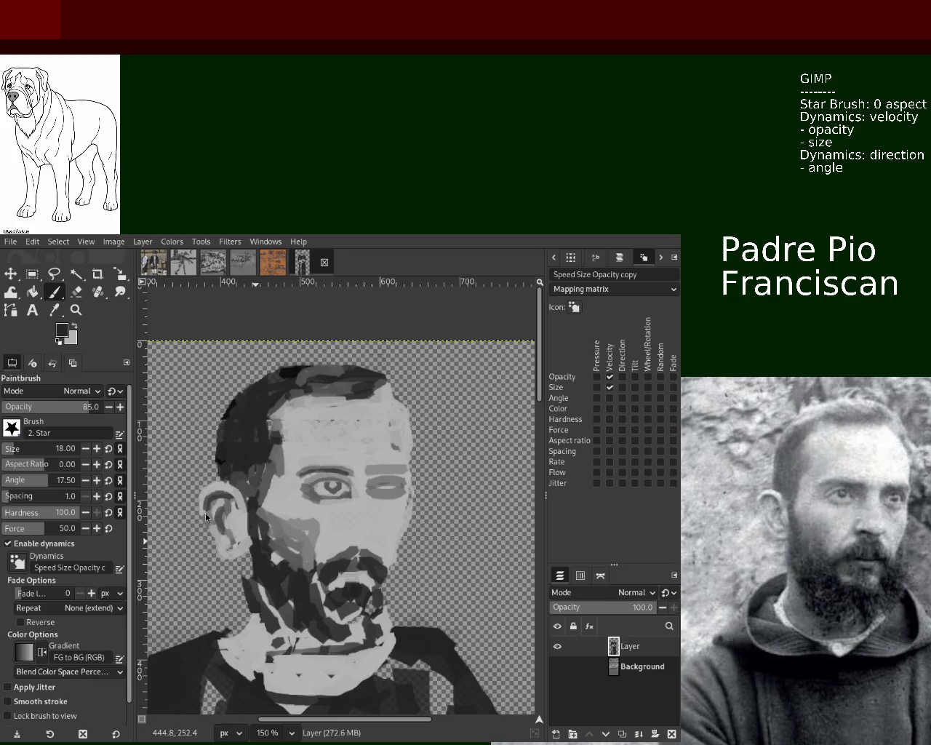
ctrl+click(318, 500)
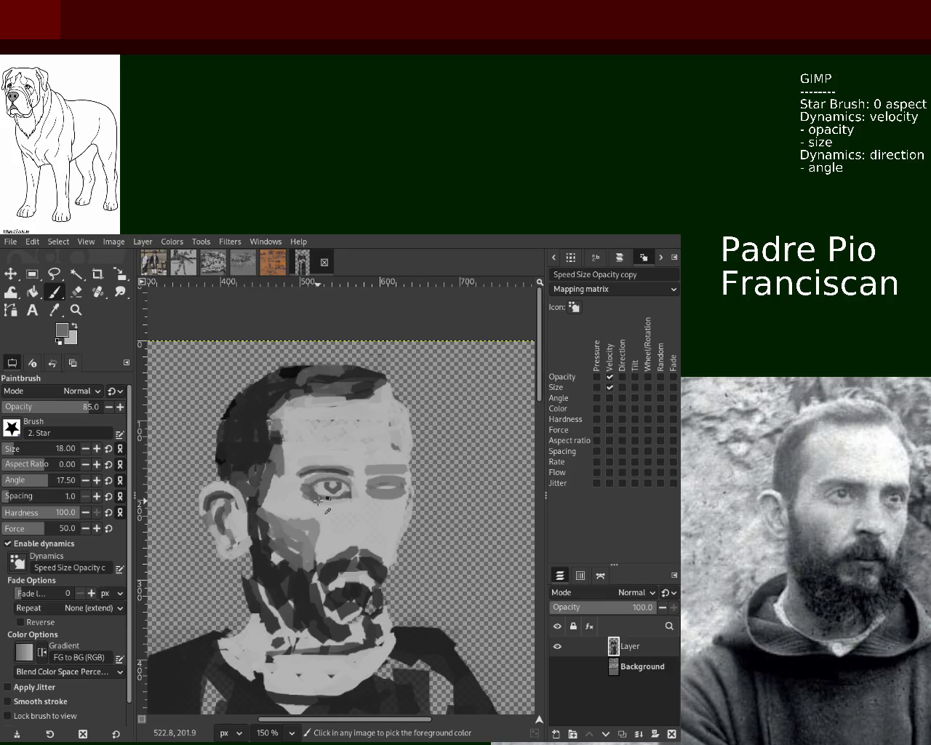
Zoom in on the left eye, shrink the brush to 3, and add a light mark at its corner.
key(z)
ctrl+click(318, 488)
click(318, 477)
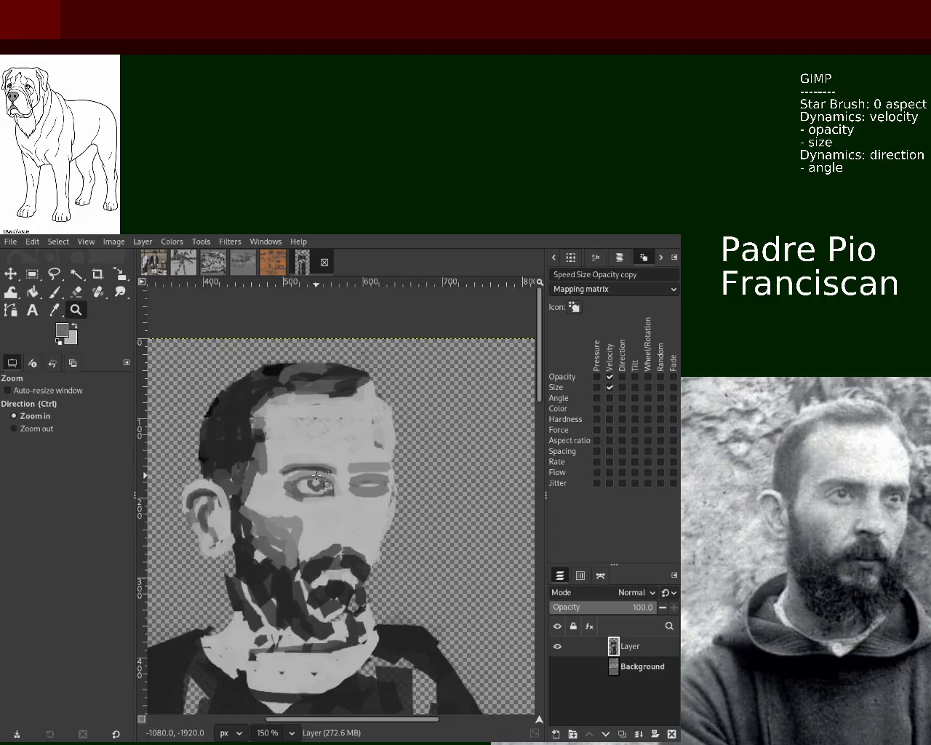
triple_click(318, 476)
click(54, 292)
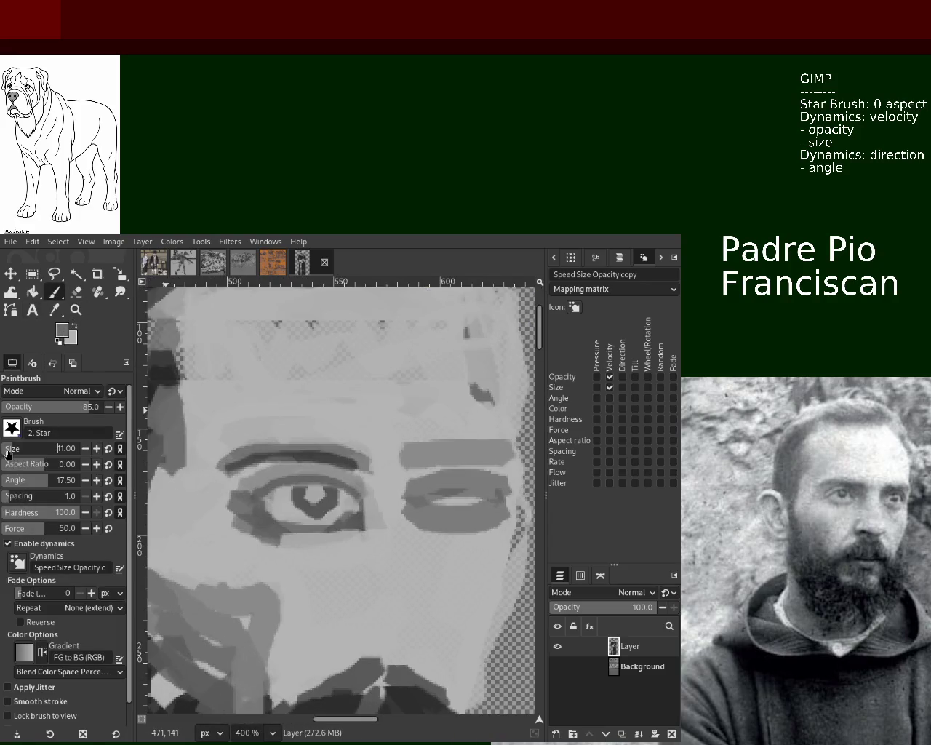
ctrl+click(324, 464)
click(2, 452)
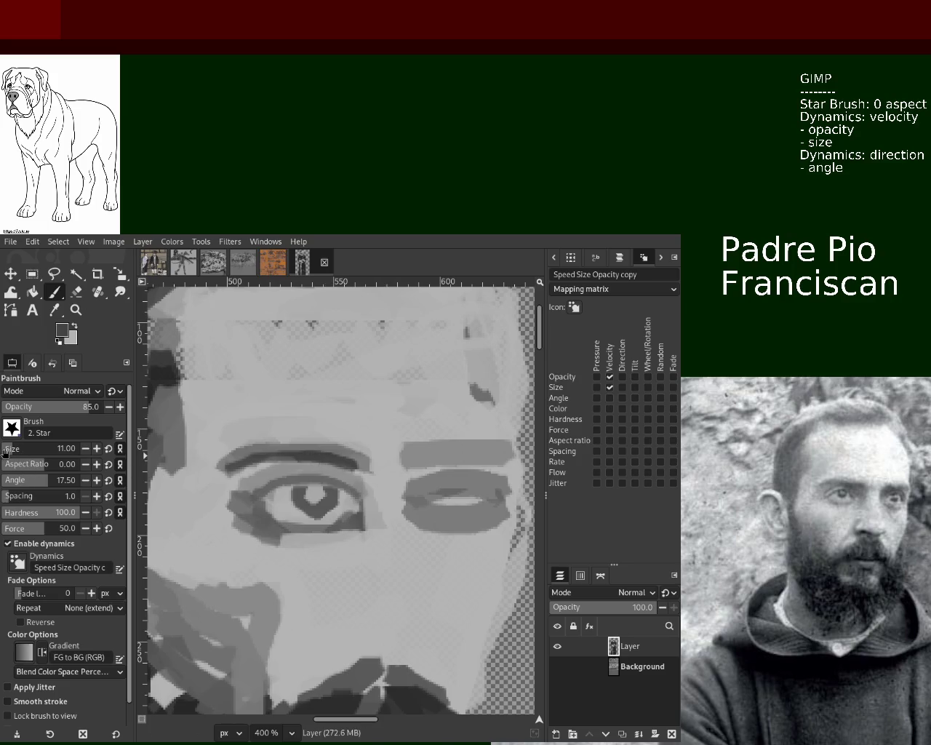
click(351, 502)
Set brush size 6 and paint the left iris darker, shading its lower part and corner.
click(8, 448)
click(8, 449)
click(314, 496)
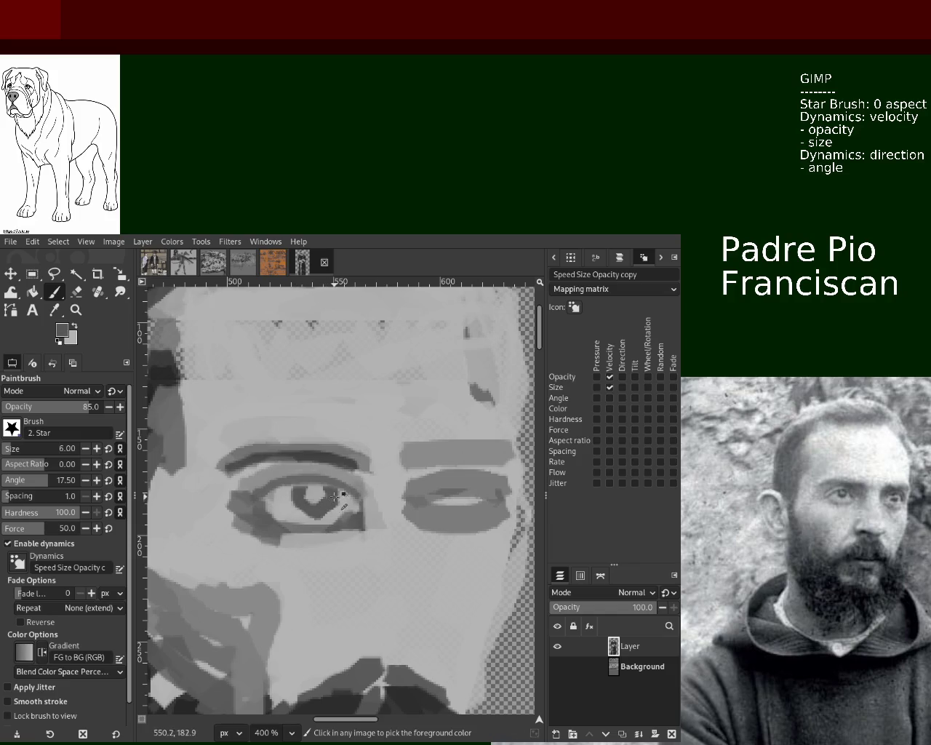
click(324, 495)
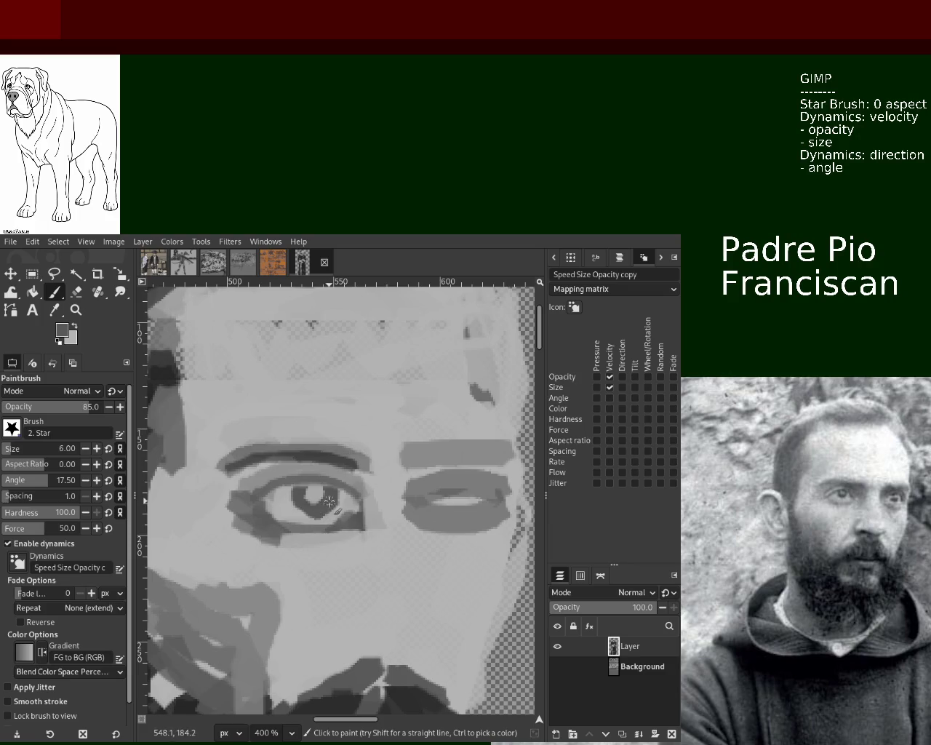
mouse_move(329, 502)
mouse_down()
mouse_move(326, 515)
mouse_move(306, 508)
mouse_up()
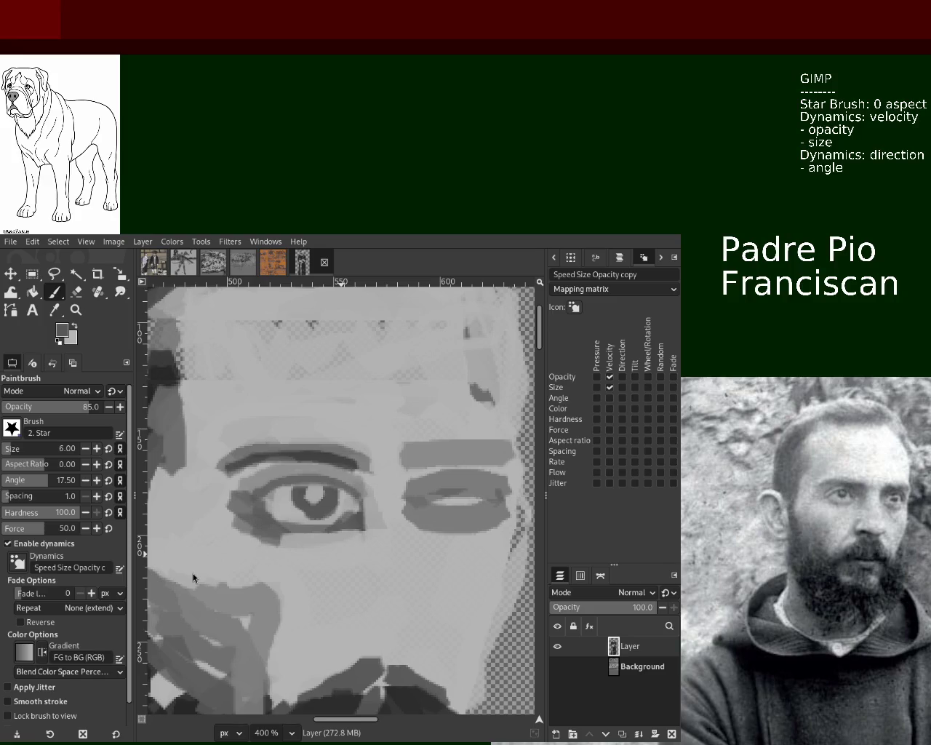
click(228, 512)
Widen the left eye's white toward its corner and add a light catchlight to the iris.
drag(306, 499, 320, 511)
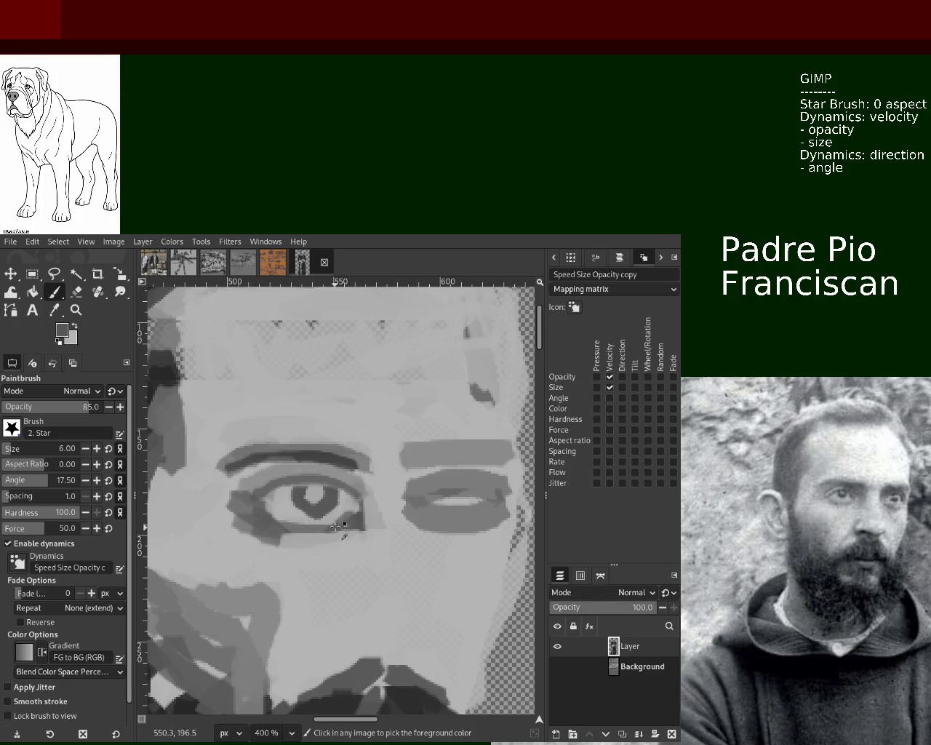
ctrl+click(345, 509)
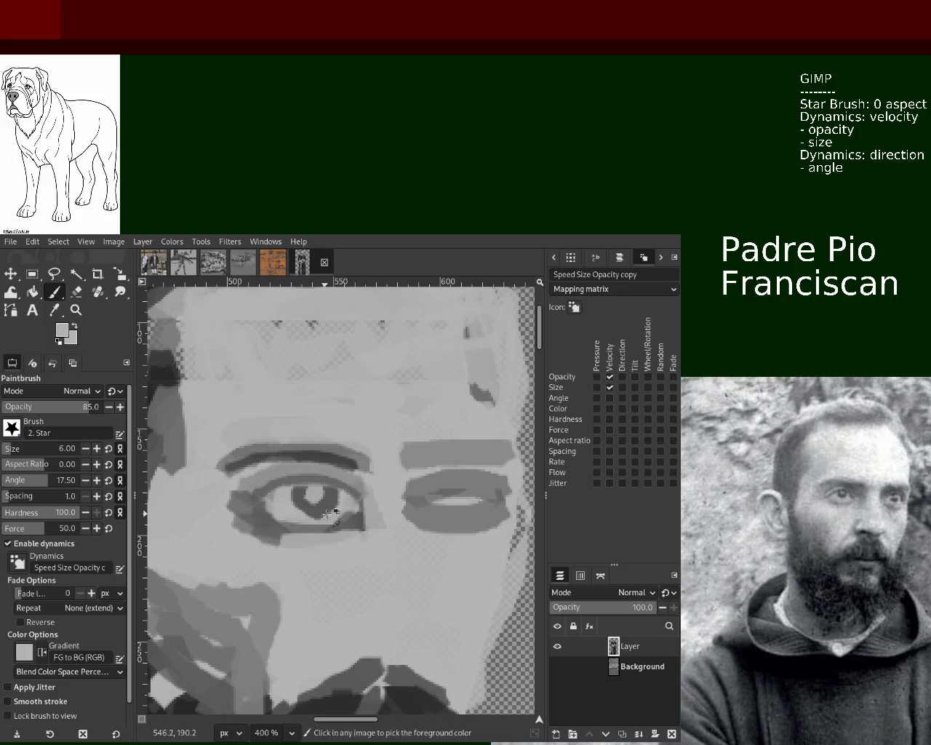
mouse_move(331, 518)
mouse_down()
mouse_move(275, 503)
mouse_move(318, 518)
mouse_up()
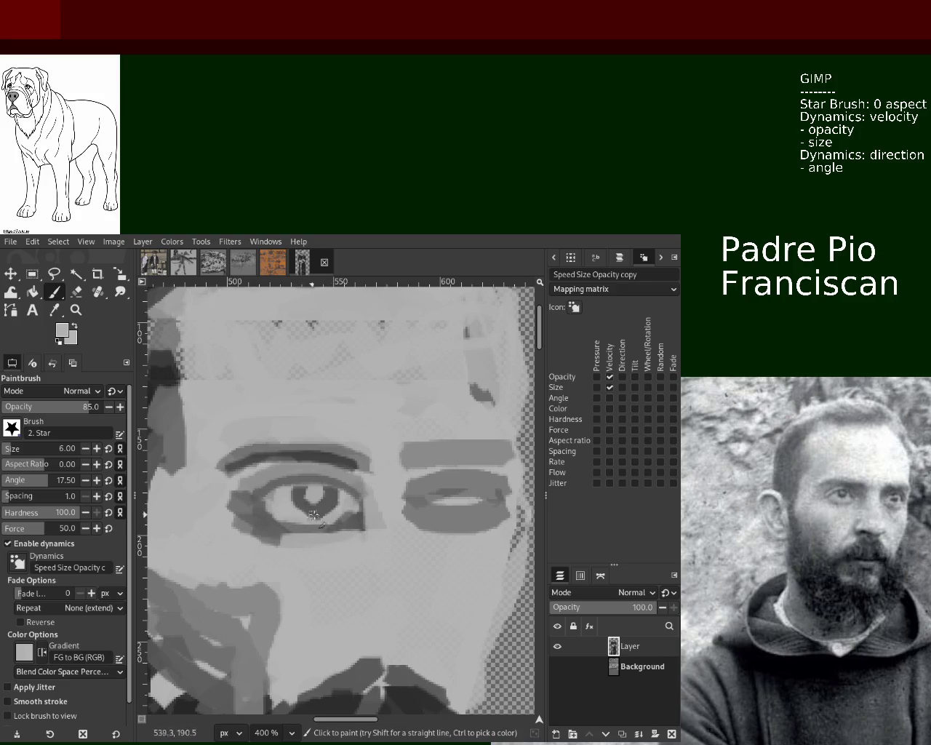
key(ctrl+z)
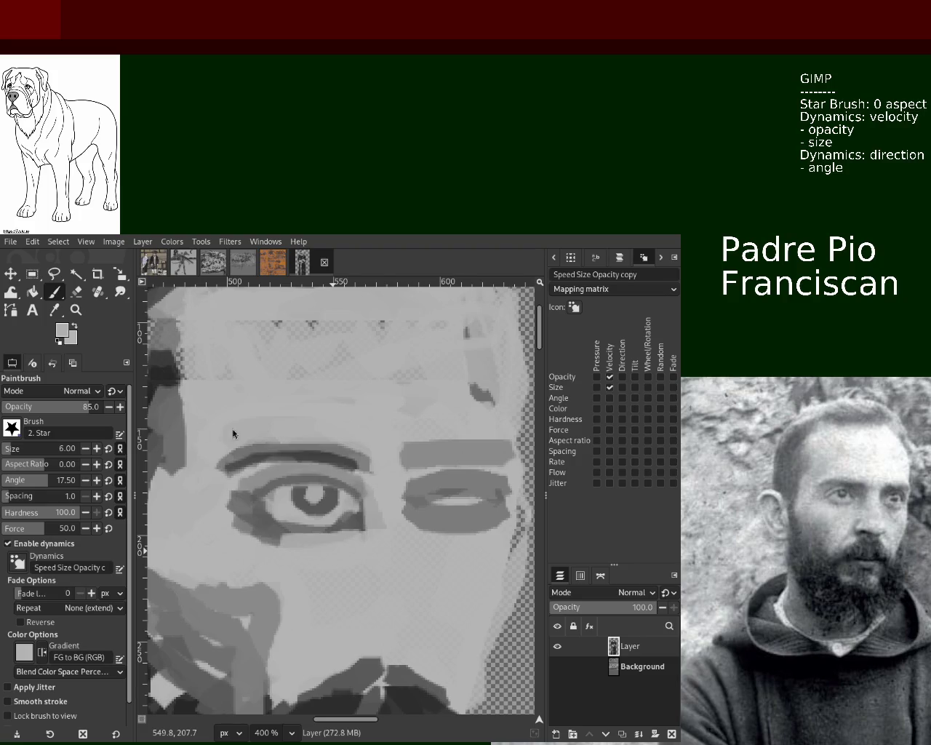
click(313, 496)
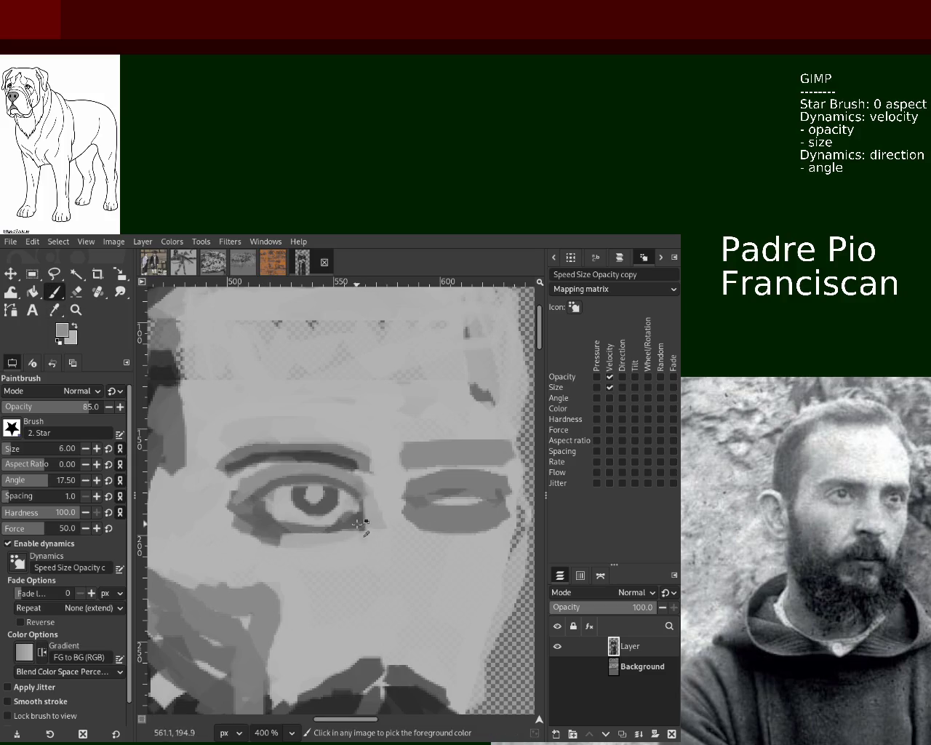
Paint a vertical grey nose line down from the left eye's inner corner.
ctrl+click(372, 505)
drag(373, 502, 369, 602)
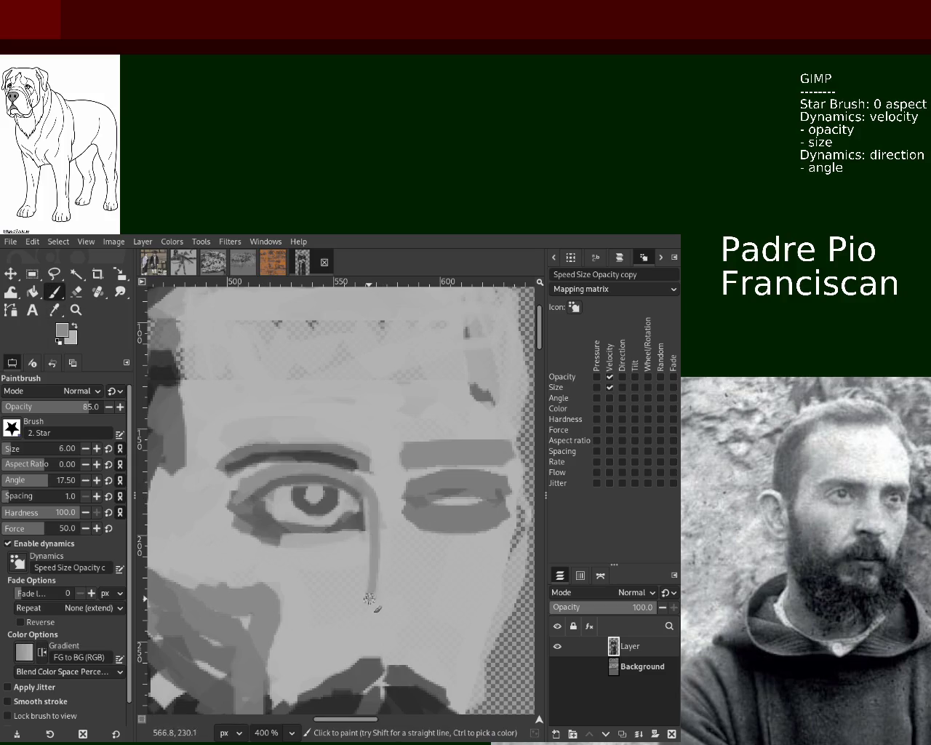
drag(367, 505, 369, 602)
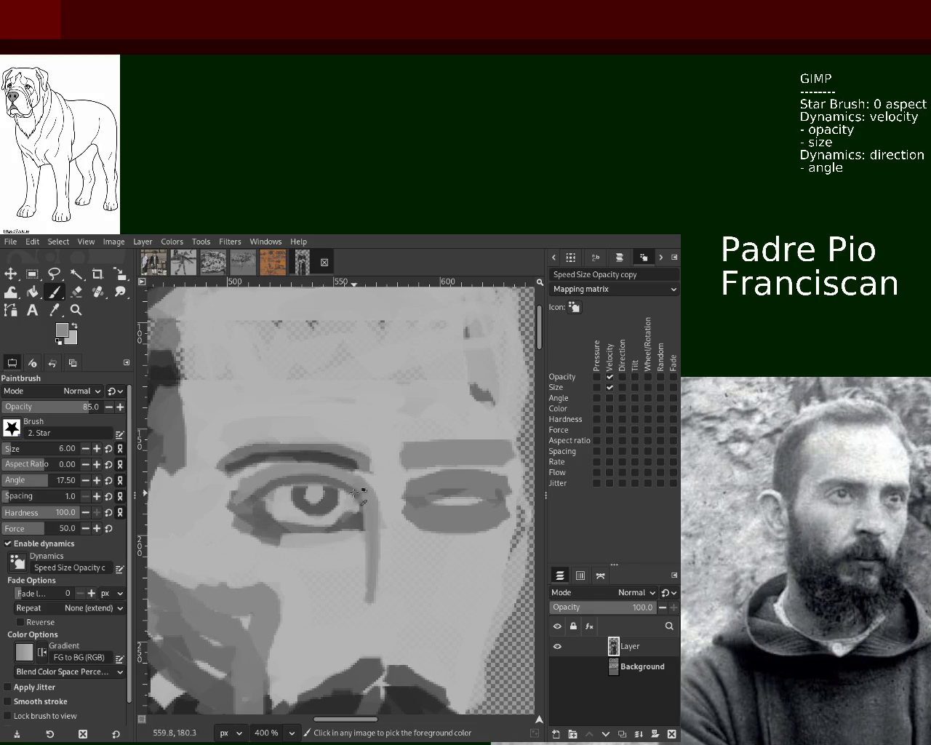
mouse_move(362, 528)
mouse_down()
mouse_move(367, 572)
mouse_move(350, 591)
mouse_up()
key(ctrl+z)
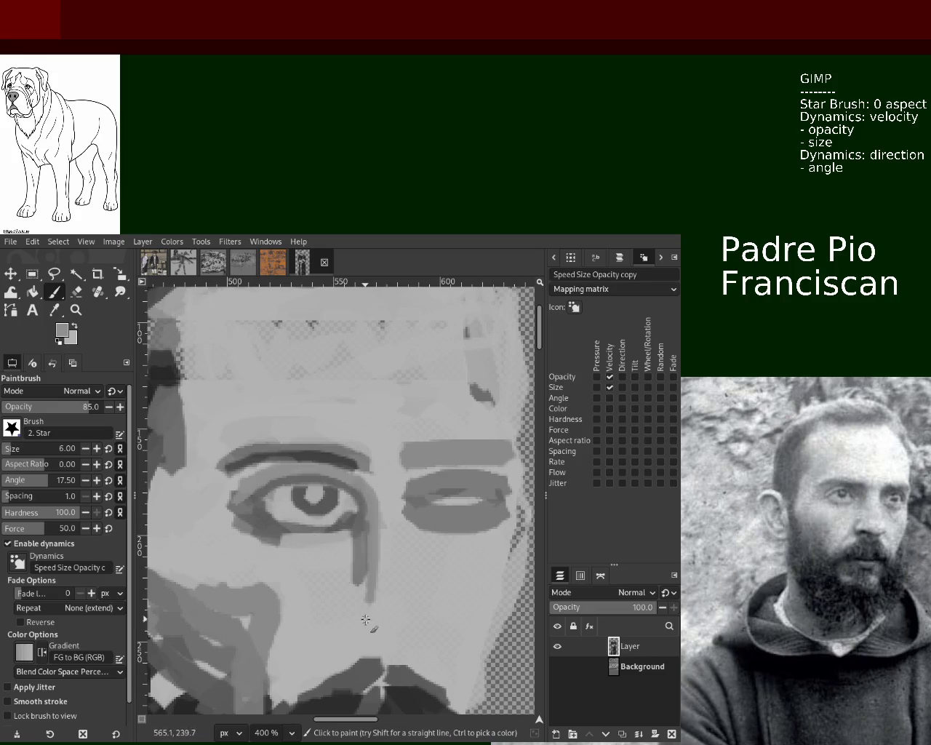
Add a curved nostril and light highlight beside the nose, then lighten the right eye's white.
mouse_move(353, 603)
mouse_down()
mouse_move(345, 646)
mouse_move(336, 639)
mouse_up()
key(ctrl+z)
mouse_move(377, 530)
mouse_down()
mouse_move(370, 608)
mouse_move(339, 633)
mouse_up()
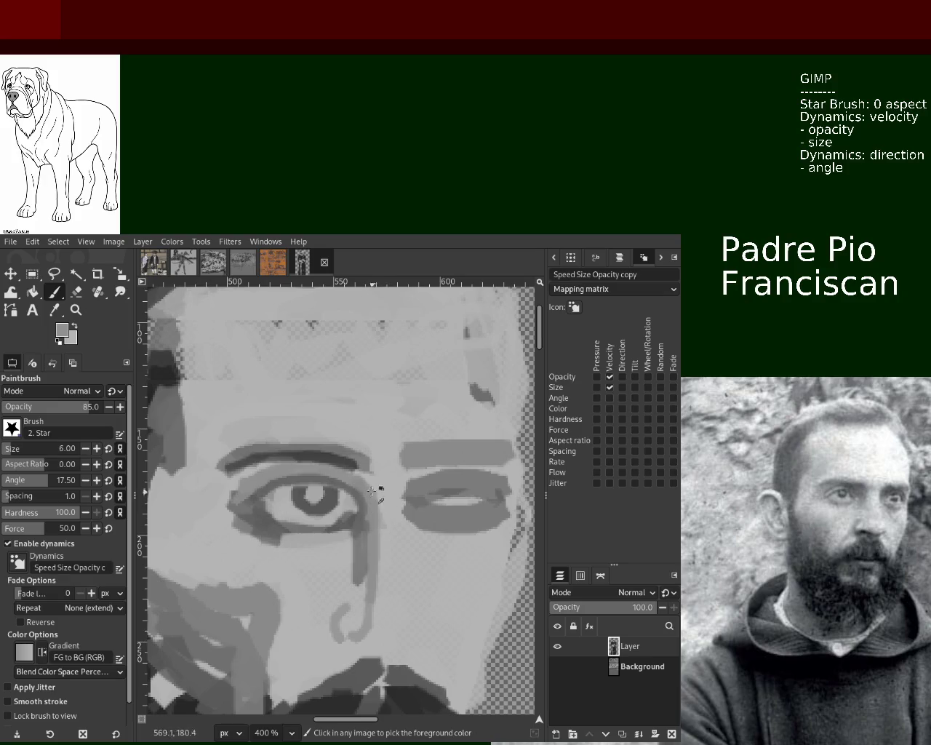
drag(378, 500, 389, 624)
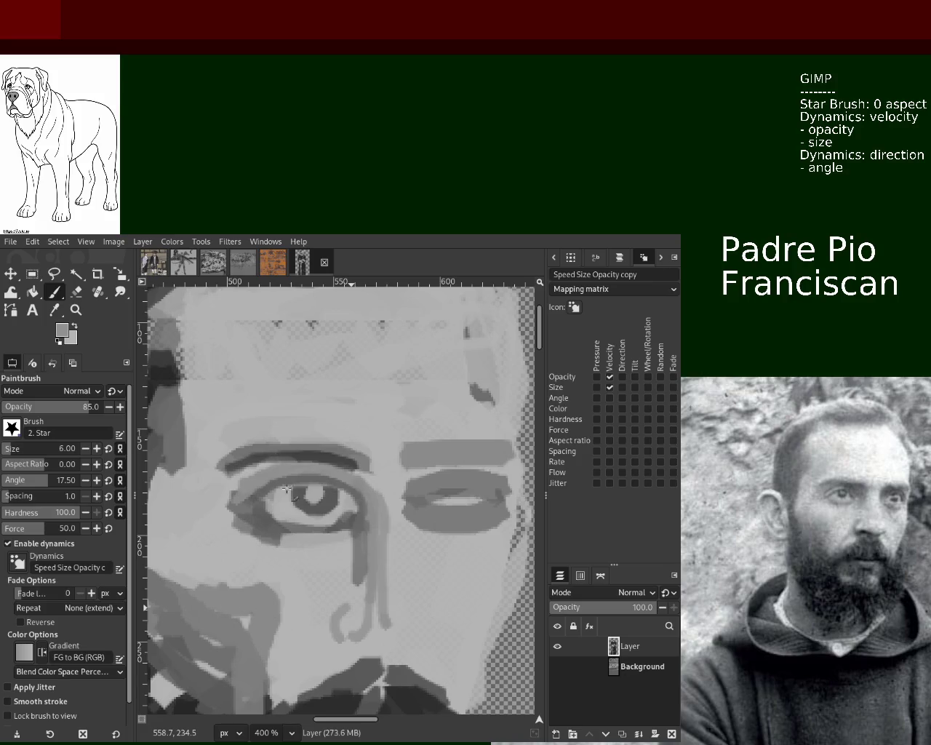
ctrl+click(315, 509)
mouse_move(415, 496)
mouse_down()
mouse_move(484, 498)
mouse_move(445, 507)
mouse_move(425, 496)
mouse_move(466, 495)
mouse_move(422, 490)
mouse_up()
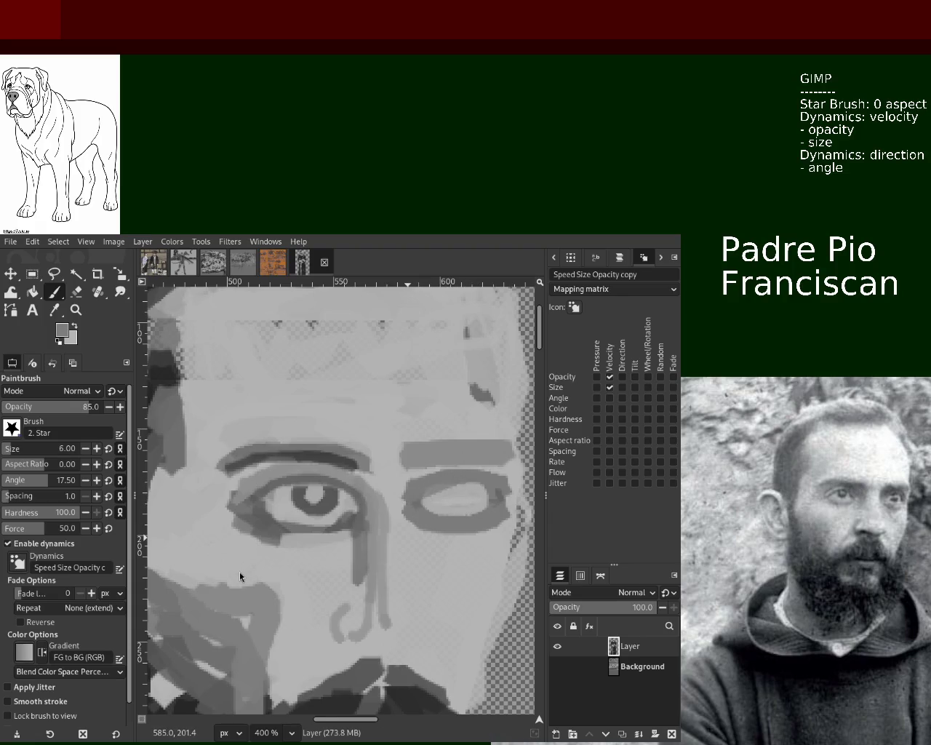
Paint a dark ring around the right iris and fill the left iris as a solid dark circle.
ctrl+click(329, 504)
mouse_move(470, 499)
mouse_down()
mouse_move(466, 491)
mouse_move(452, 507)
mouse_up()
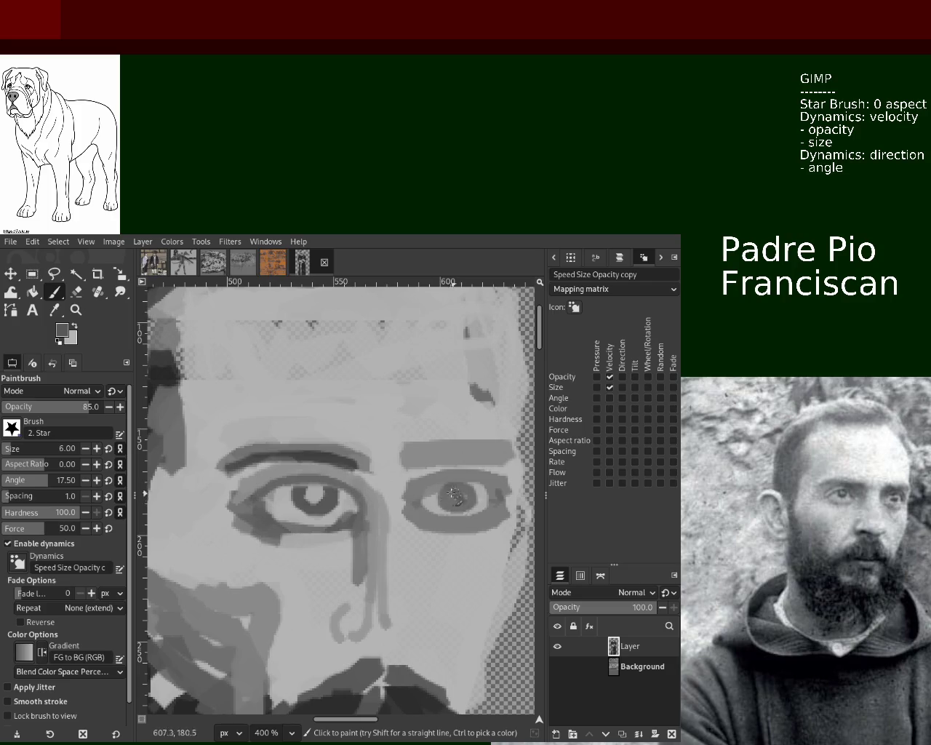
key(ctrl+z)
mouse_move(462, 486)
mouse_down()
mouse_move(459, 509)
mouse_move(434, 514)
mouse_up()
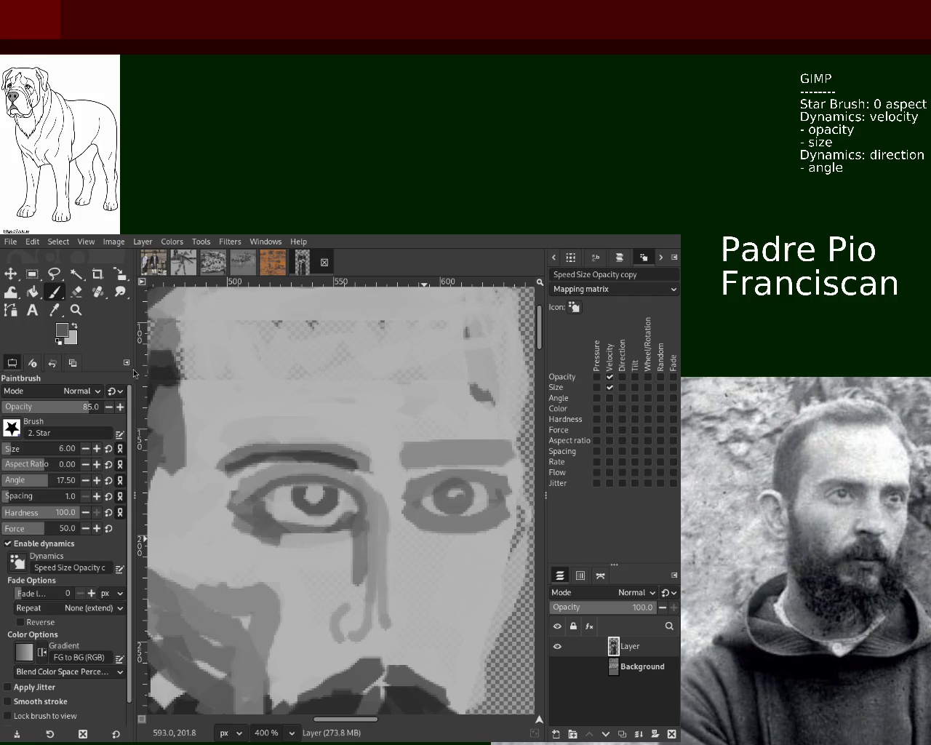
drag(327, 492, 310, 502)
key(z)
ctrl+click(281, 427)
scroll(282, 427, down, 2)
scroll(306, 444, up, 1)
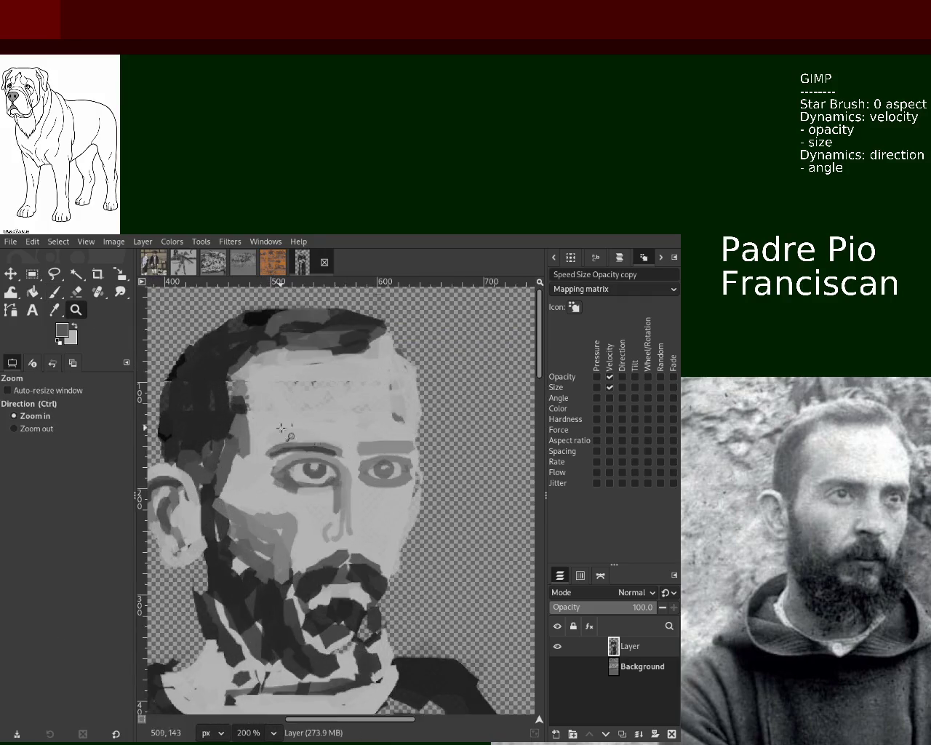
scroll(331, 463, down, 1)
click(331, 464)
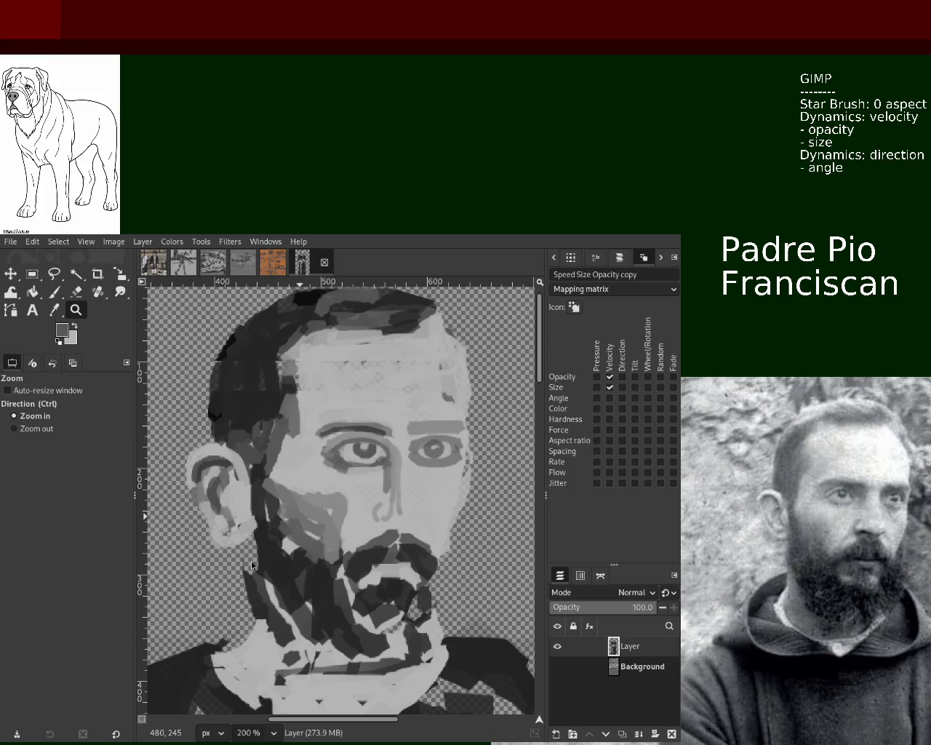
key(ctrl)
click(374, 436)
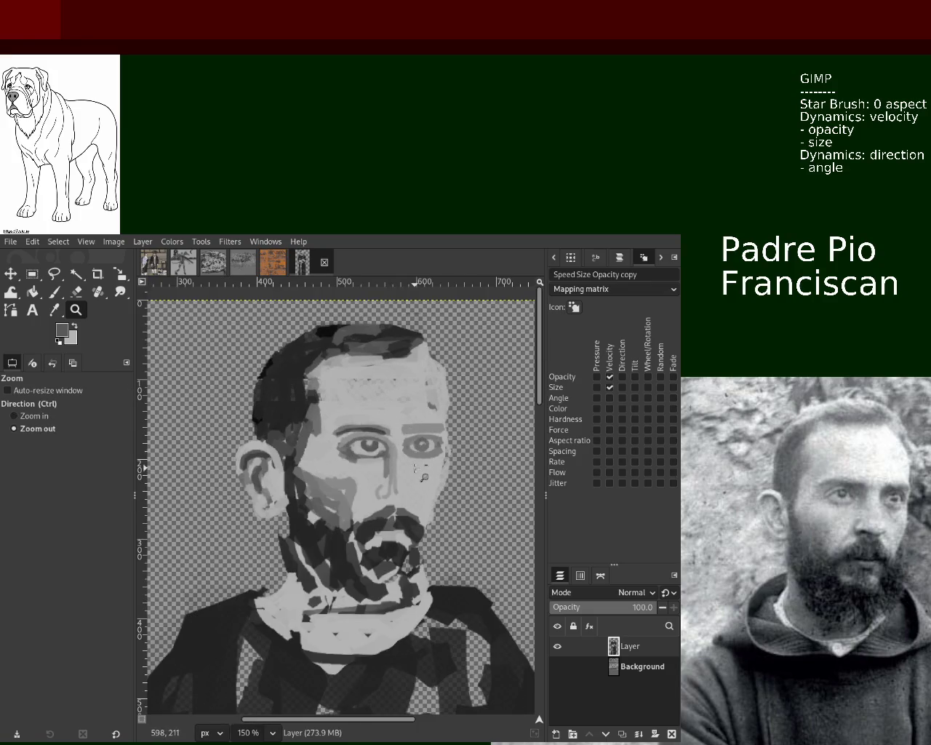
click(373, 477)
click(374, 480)
ctrl+click(374, 481)
click(371, 491)
ctrl+click(369, 502)
click(366, 516)
ctrl+click(366, 516)
click(342, 437)
click(342, 437)
click(342, 437)
click(342, 451)
click(53, 292)
Repaint the right eyebrow stroke repeatedly until it settles as medium grey.
drag(331, 460, 395, 456)
key(ctrl+z)
drag(320, 459, 399, 457)
key(ctrl+z)
drag(317, 461, 390, 462)
key(ctrl+z)
drag(333, 461, 400, 458)
key(ctrl+z)
key(ctrl+z)
drag(317, 460, 400, 458)
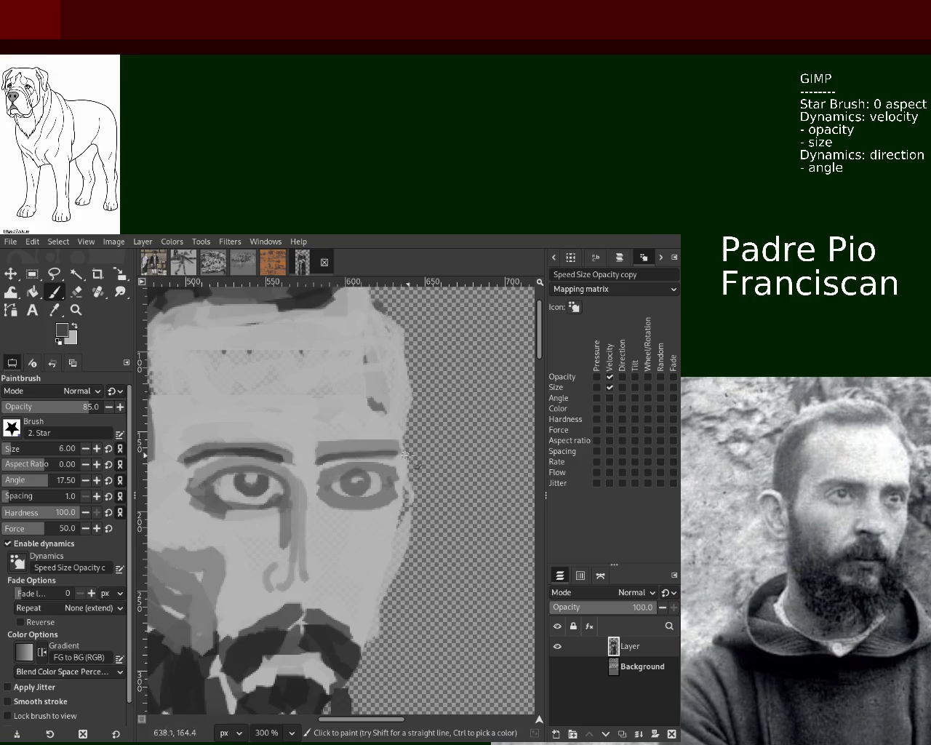
key(ctrl+z)
drag(315, 460, 398, 458)
key(ctrl+z)
drag(319, 461, 397, 466)
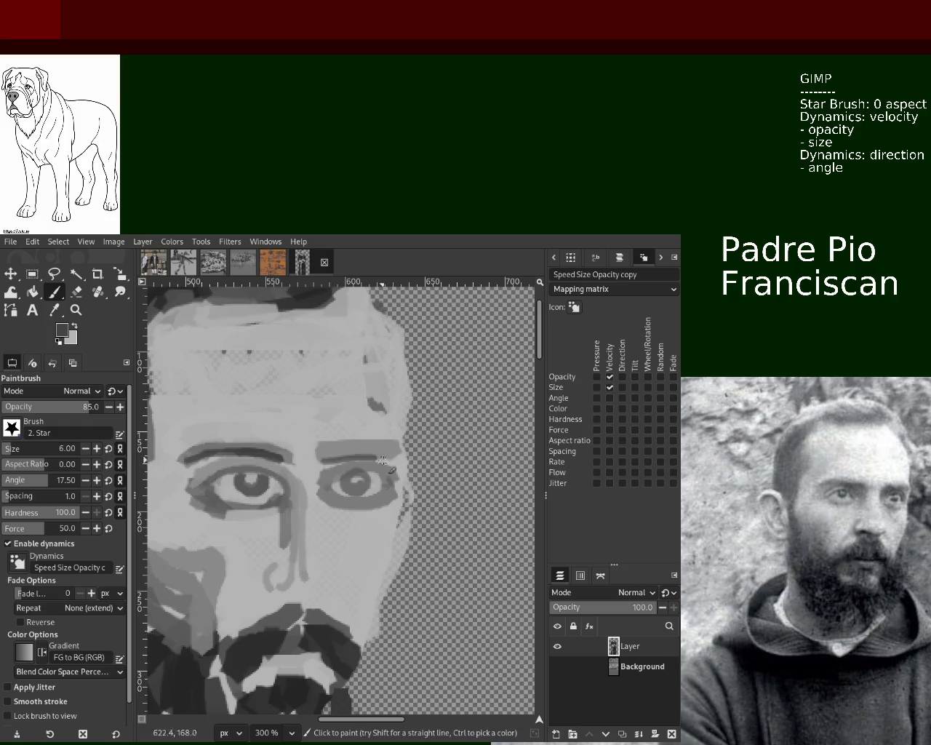
key(ctrl+z)
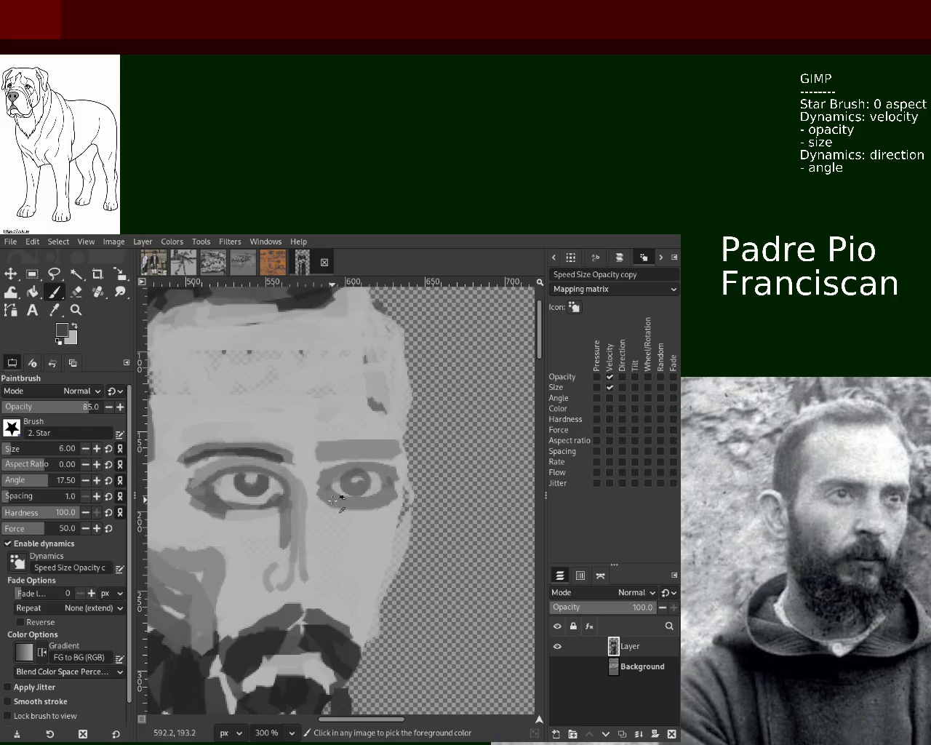
Shade the left eye's lower lid and outer socket darker, adding a straight dark stroke.
drag(280, 504, 215, 499)
key(ctrl+z)
drag(282, 502, 223, 500)
key(ctrl+z)
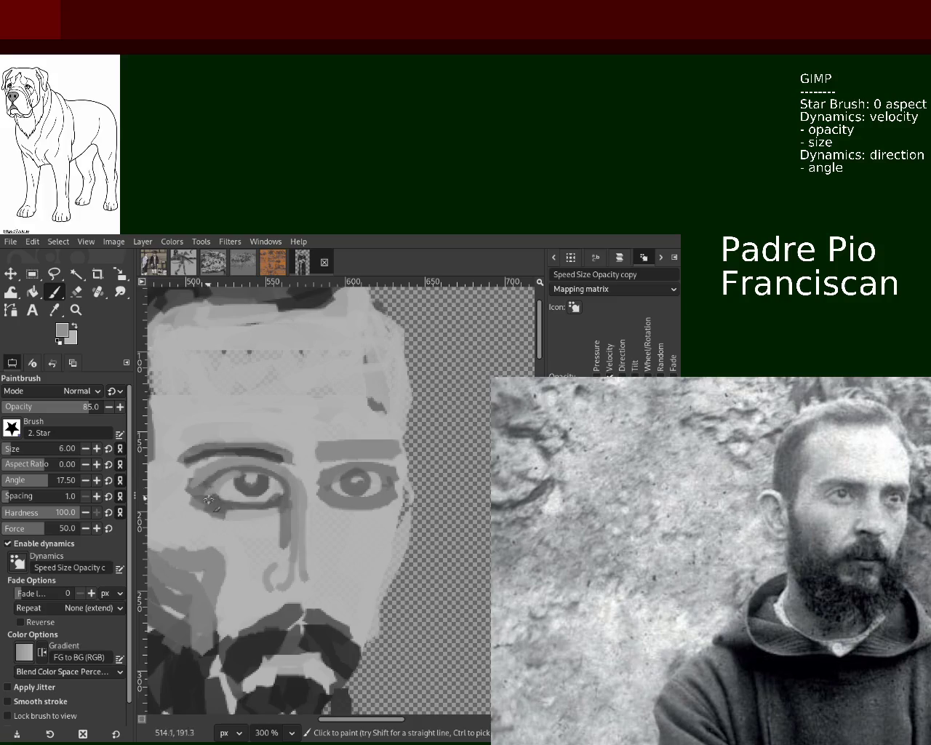
drag(233, 486, 221, 481)
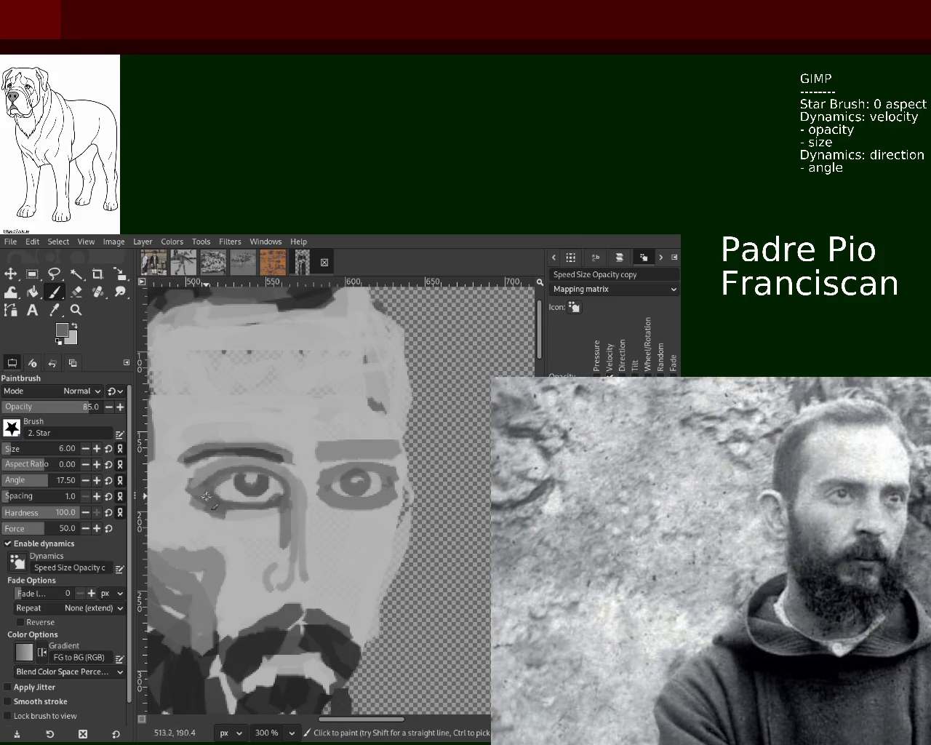
ctrl+click(218, 488)
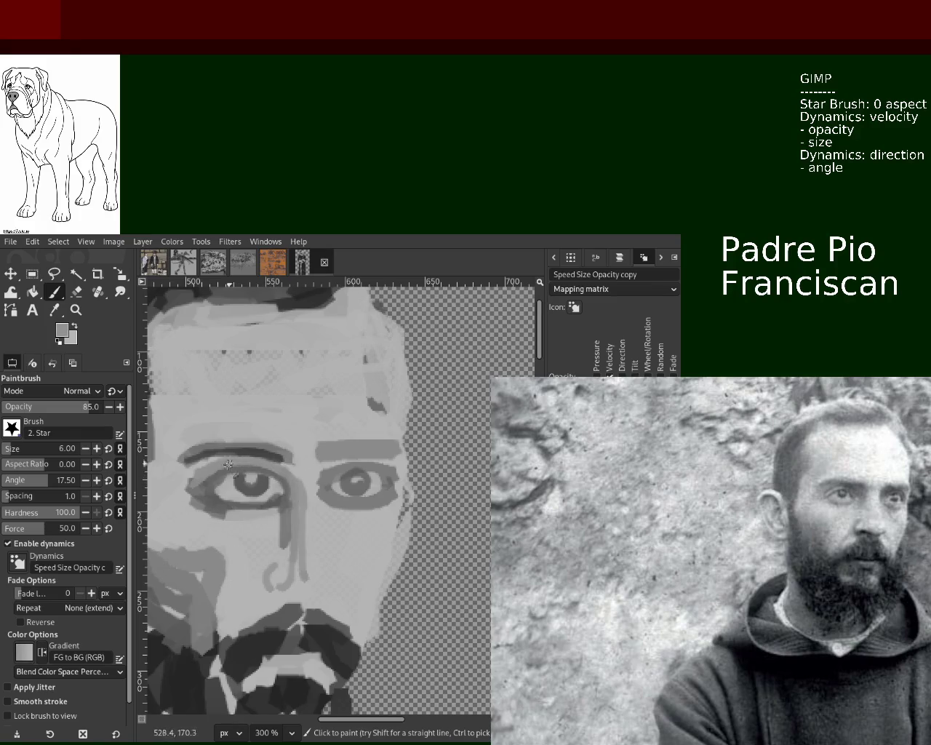
shift+click(192, 494)
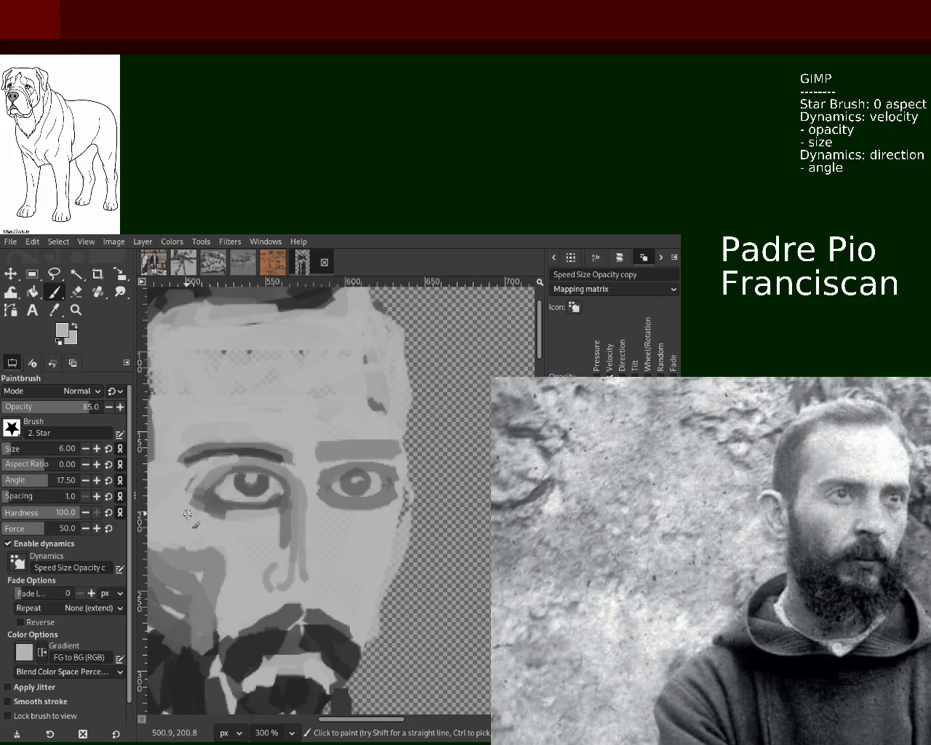
ctrl+click(262, 458)
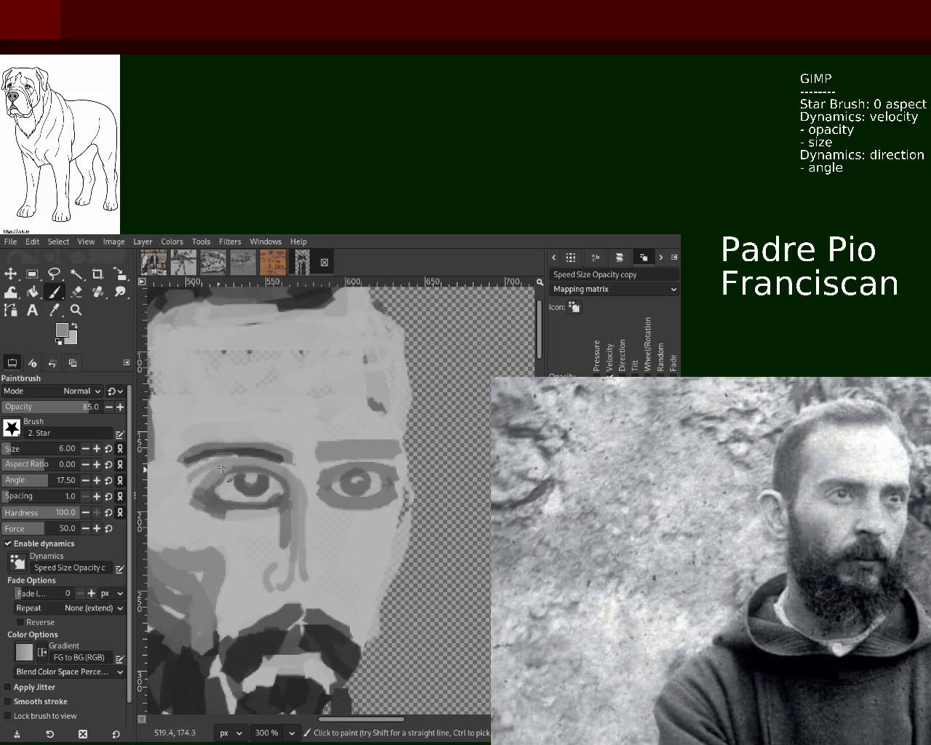
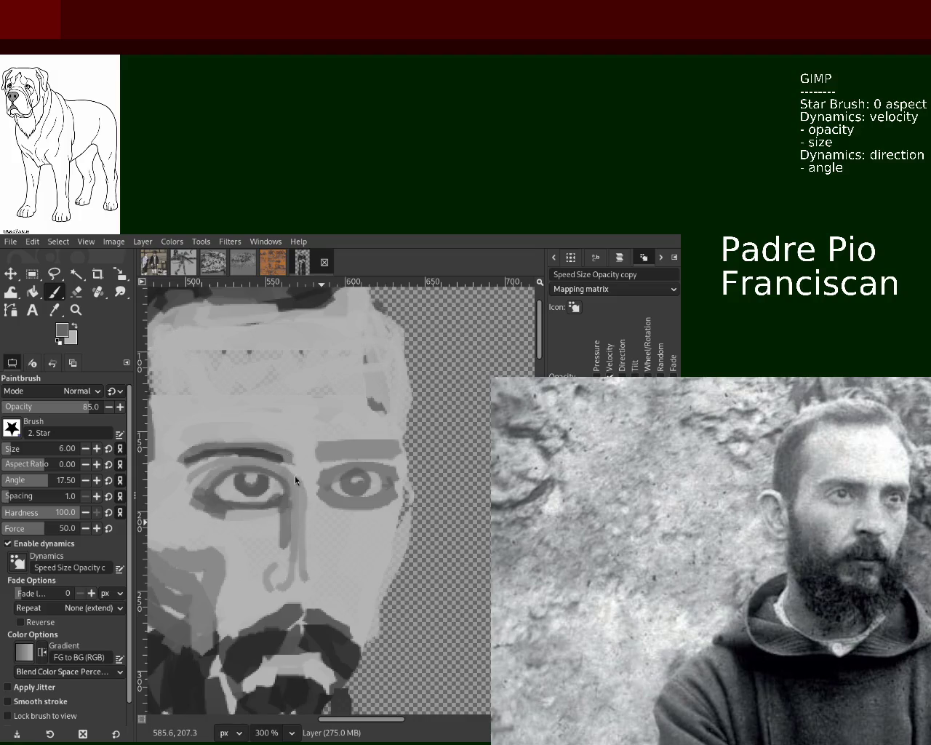
Zoom out and draw a rectangular selection around the painted left eye.
click(76, 309)
ctrl+click(322, 445)
ctrl+click(323, 445)
ctrl+click(323, 444)
click(323, 445)
click(322, 444)
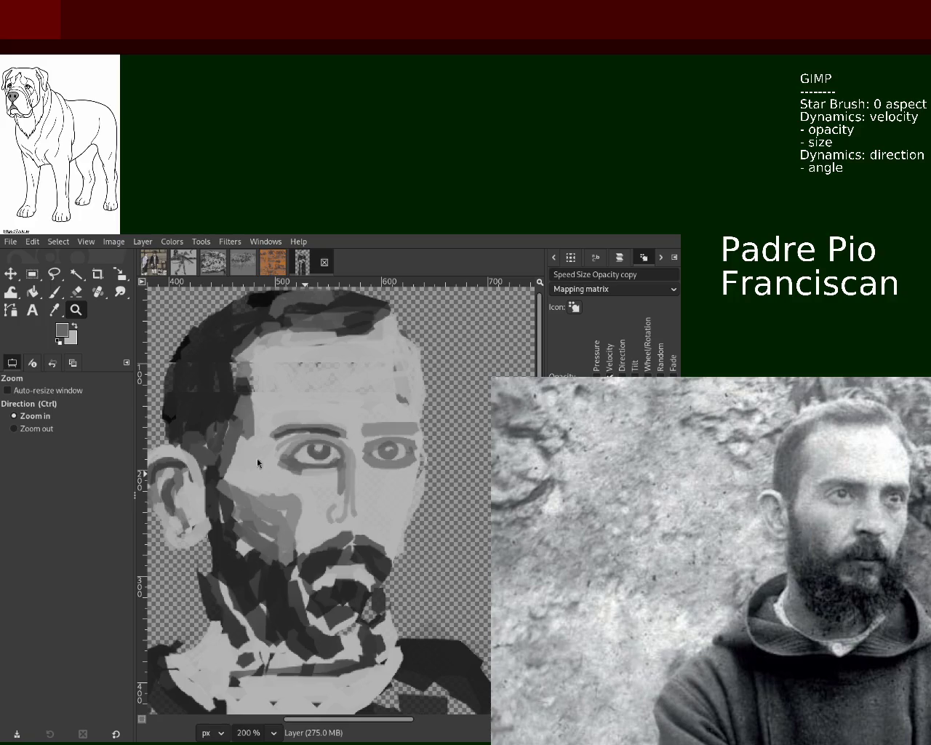
key(r)
mouse_move(259, 470)
mouse_down()
mouse_move(356, 415)
mouse_move(314, 453)
mouse_up()
Cut the left eye, paste it back as a floating piece, and nudge it left.
key(ctrl+x)
key(ctrl+v)
key(m)
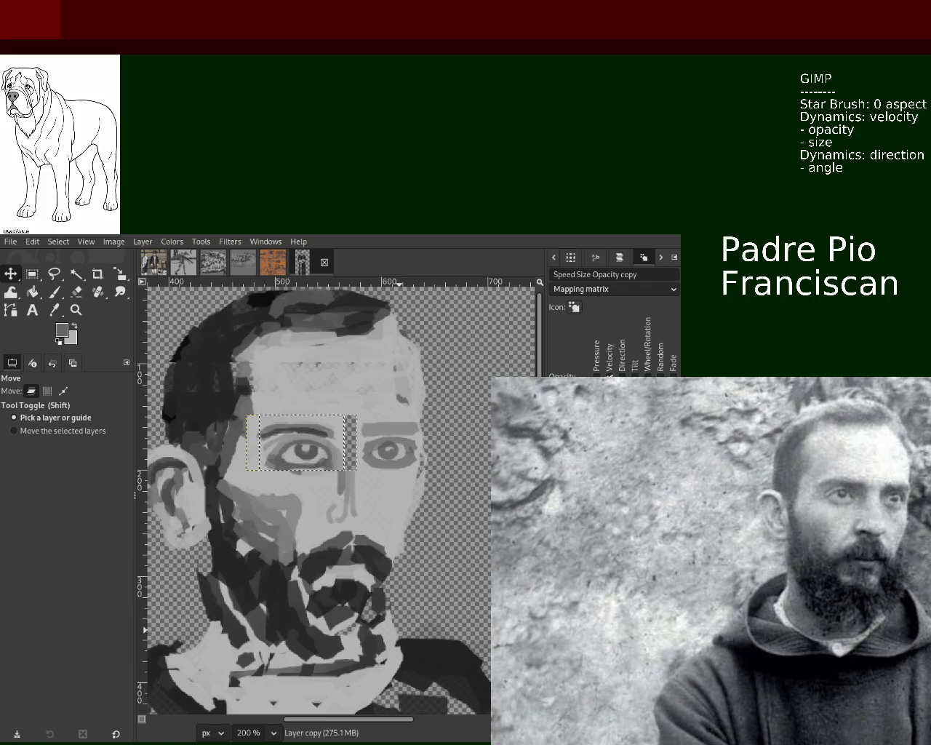
Anchor the moved eye, then paint sampled light grey down the gap between the eyes.
key(ctrl+h)
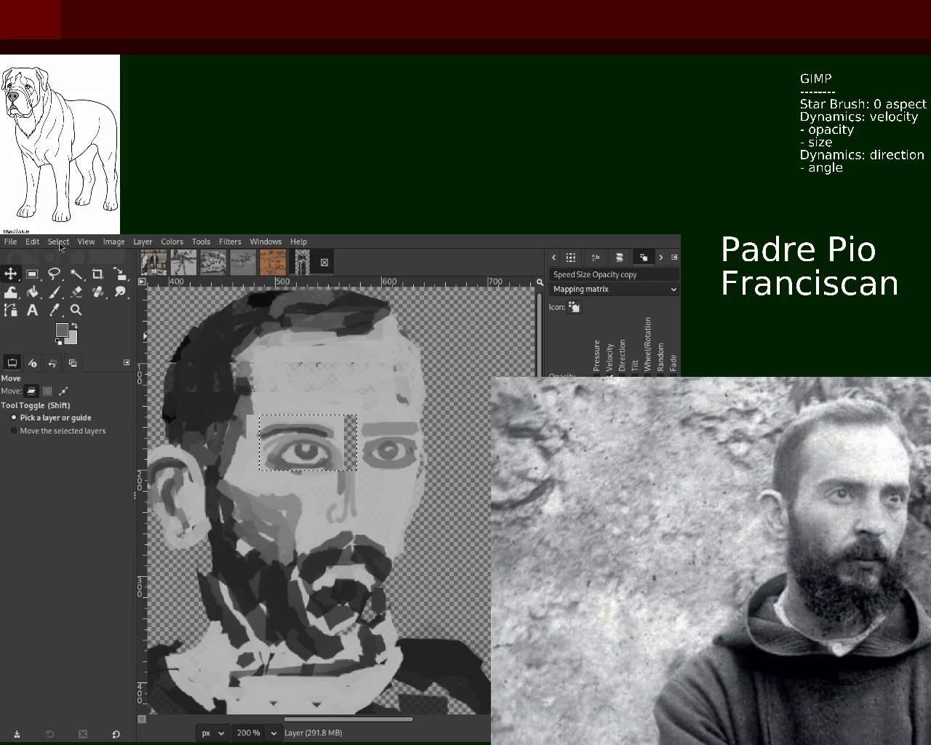
click(53, 291)
ctrl+click(360, 416)
mouse_move(351, 415)
mouse_down()
mouse_move(351, 469)
mouse_move(344, 405)
mouse_move(351, 515)
mouse_up()
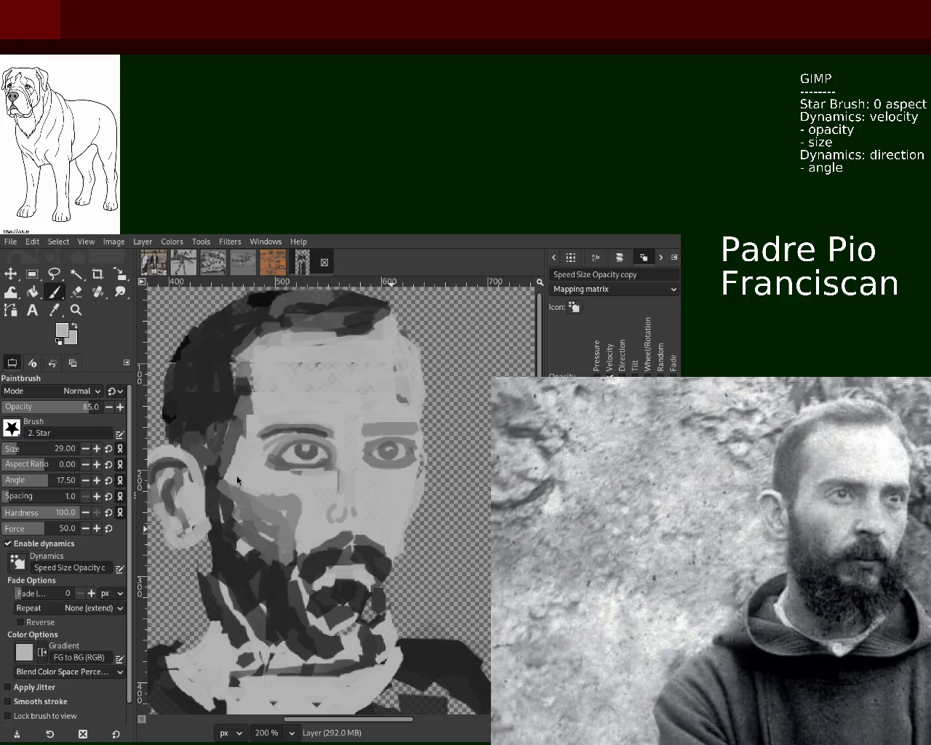
Set the brush size to 13 and sample skin greys around the left eye.
click(7, 452)
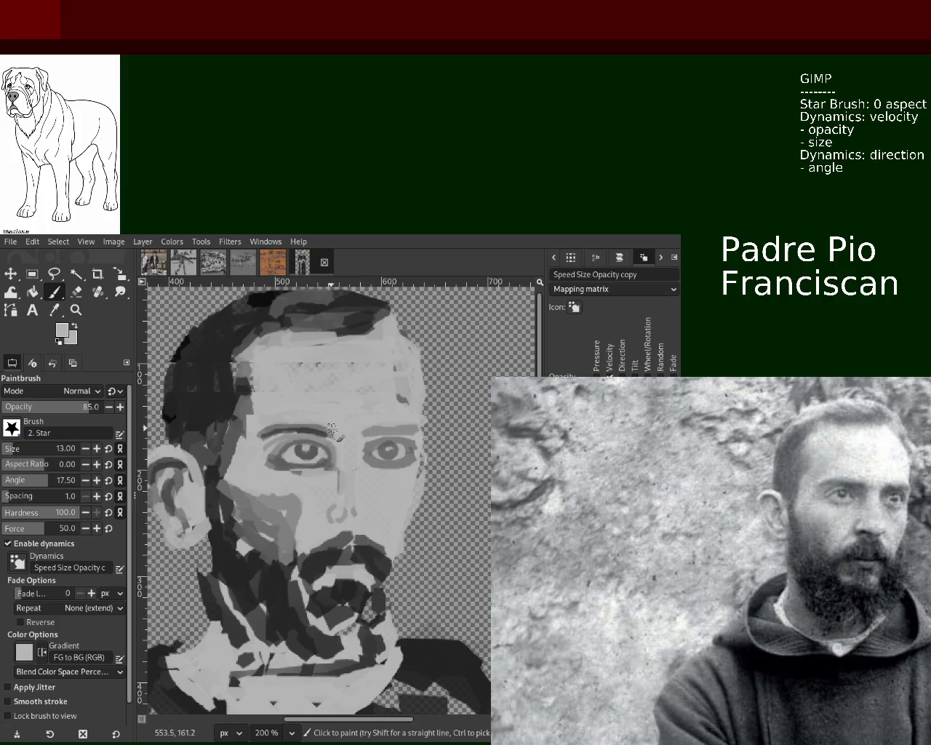
key(ctrl)
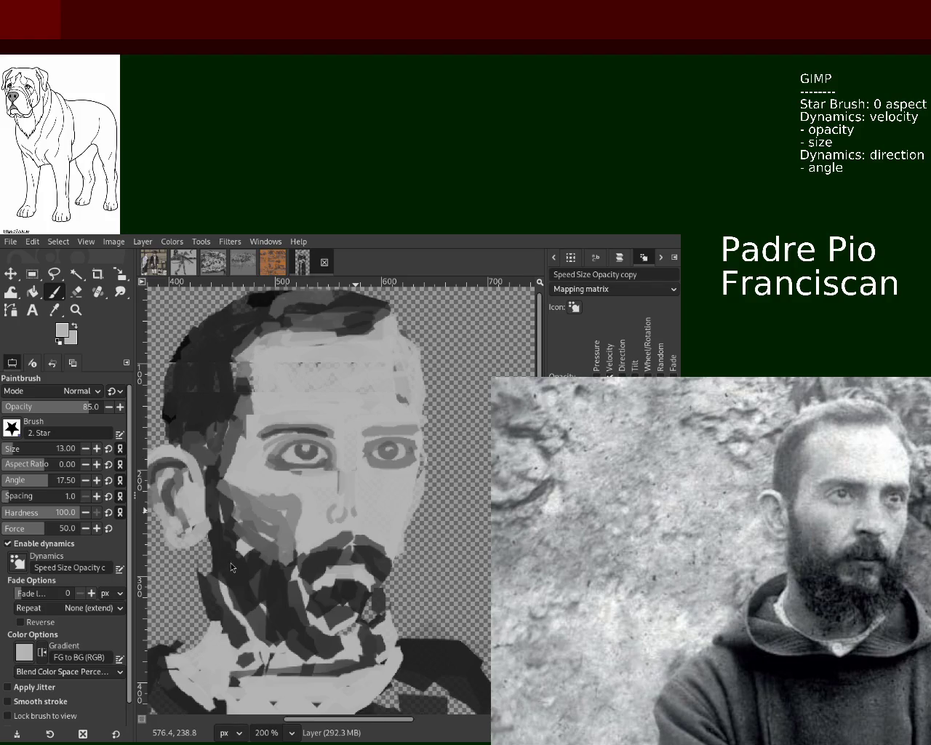
key(ctrl)
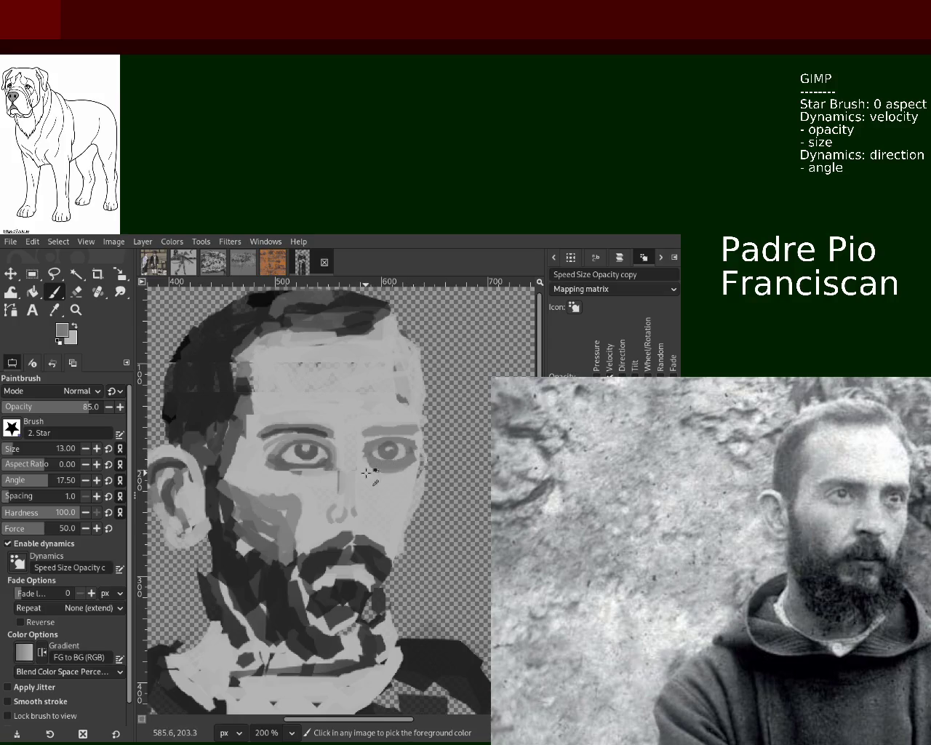
ctrl+click(376, 466)
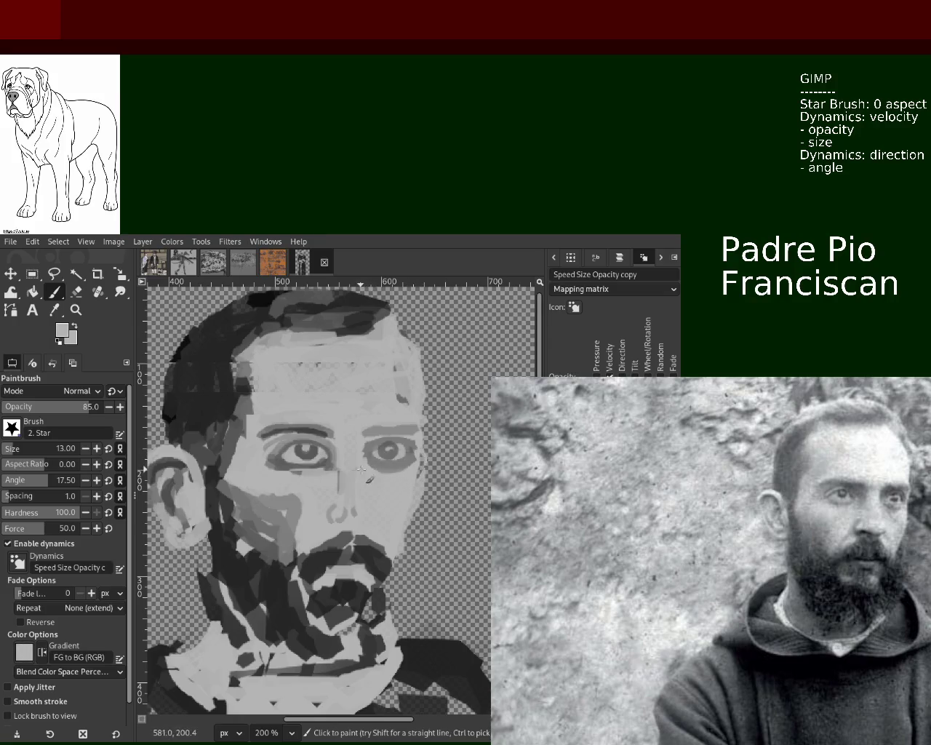
ctrl+click(326, 466)
ctrl+click(327, 466)
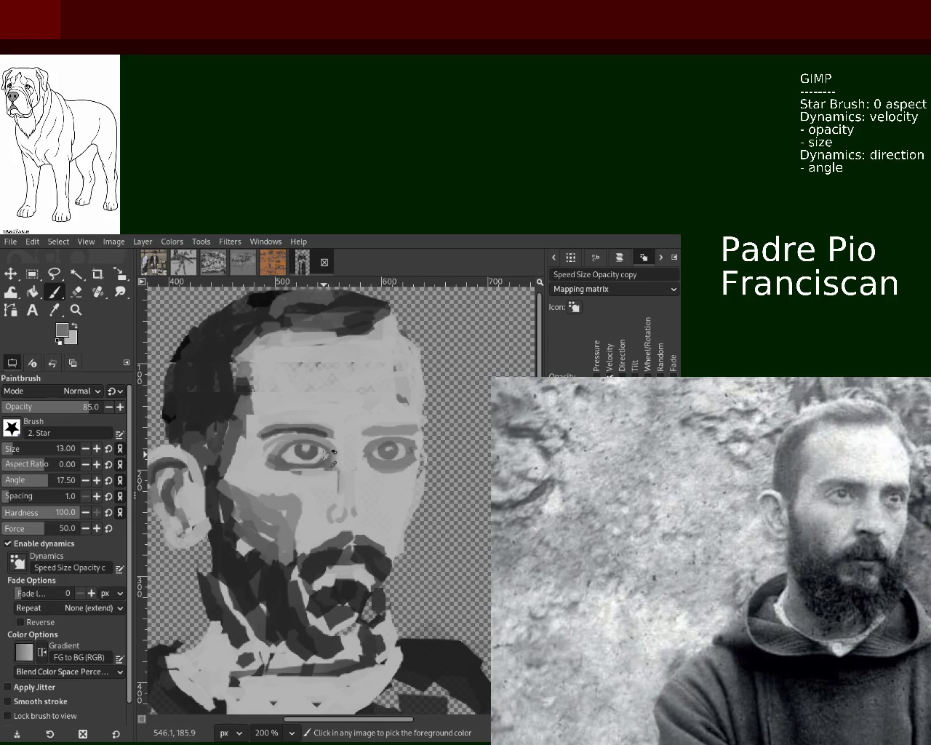
ctrl+click(326, 462)
ctrl+click(326, 463)
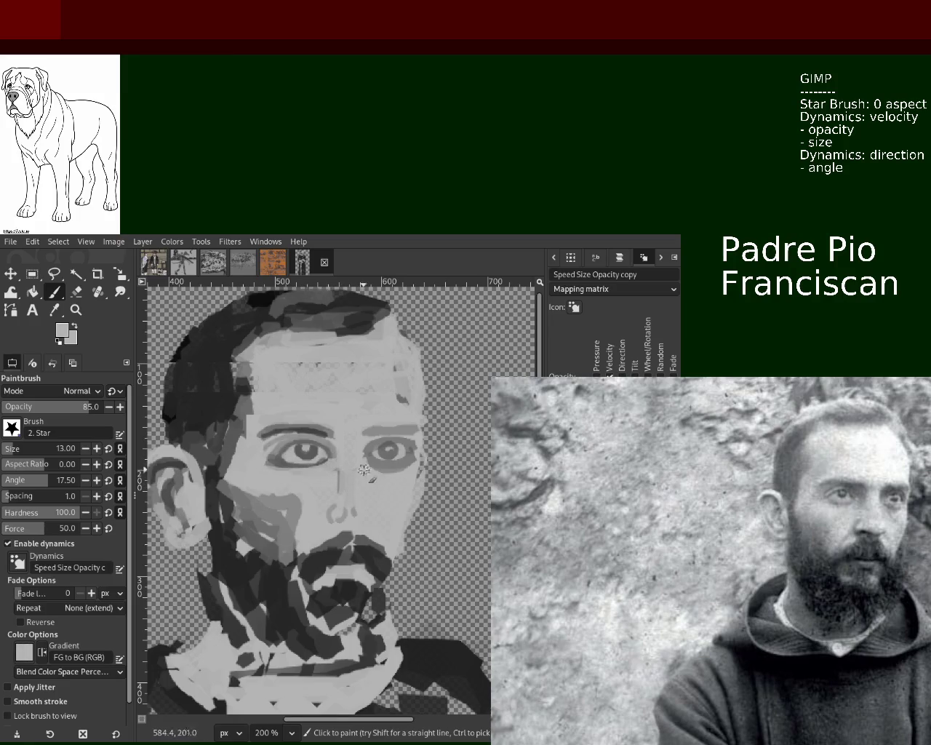
Lighten the right eye's lower lid with a grey stroke, then view the whole portrait.
drag(372, 469, 402, 472)
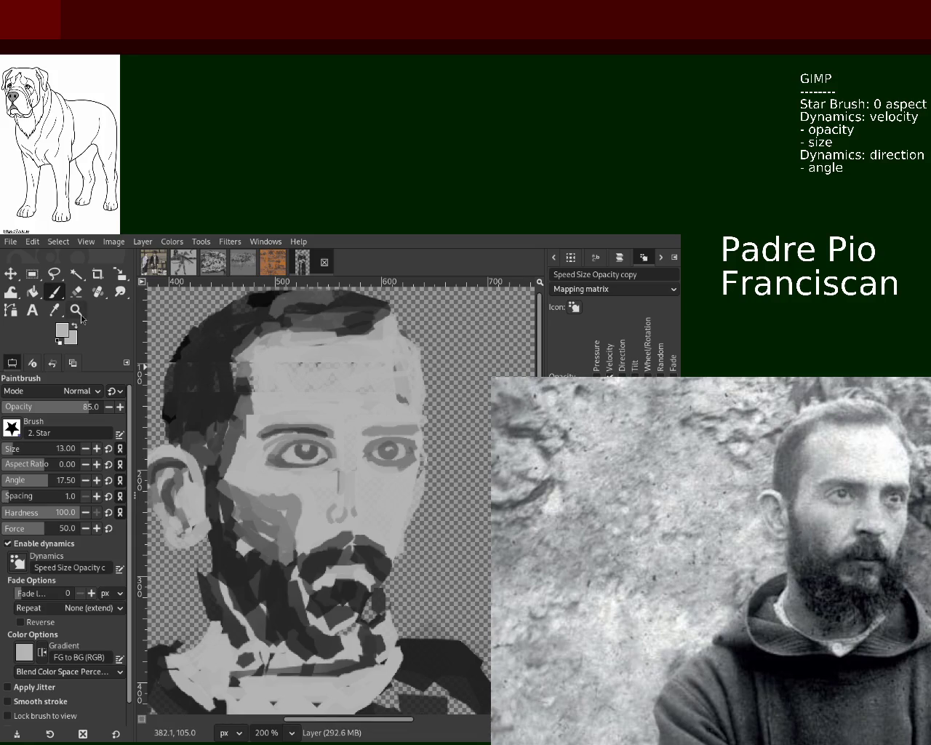
key(z)
key(minus)
key(minus)
key(minus)
click(298, 536)
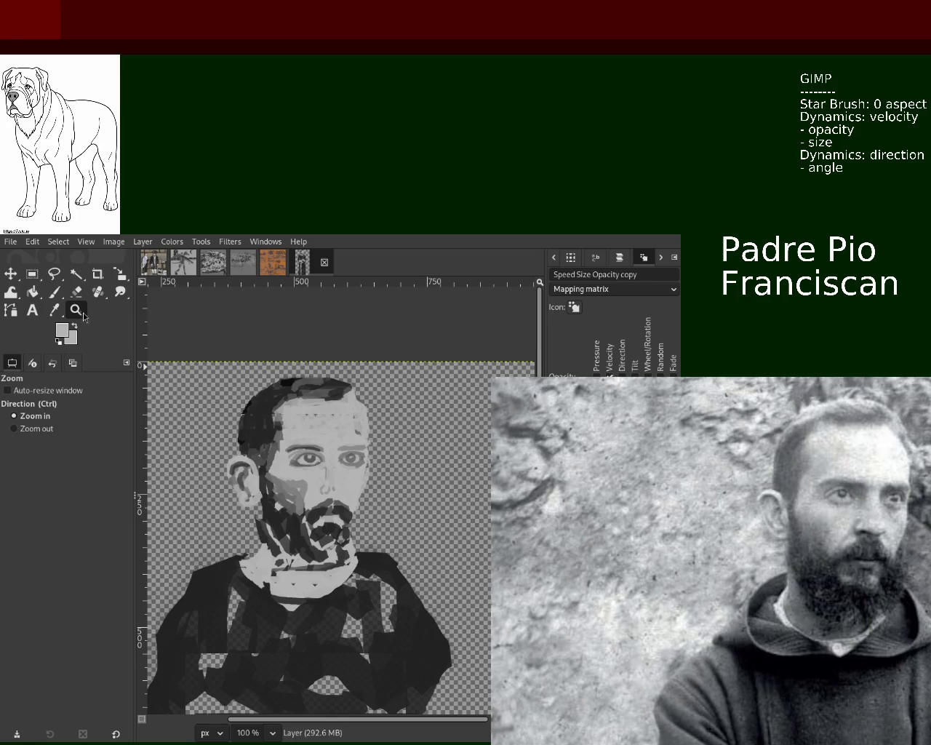
Touch up around the right eye, alternating the Eraser and Paintbrush.
scroll(358, 495, up, 2)
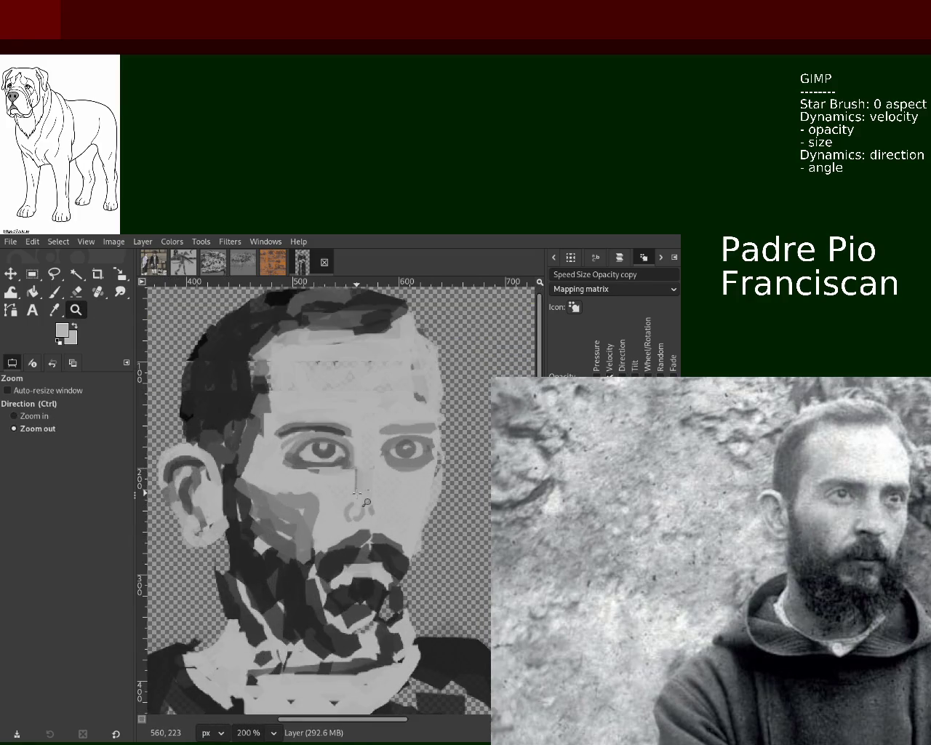
scroll(358, 495, down, 1)
scroll(358, 494, up, 2)
click(76, 291)
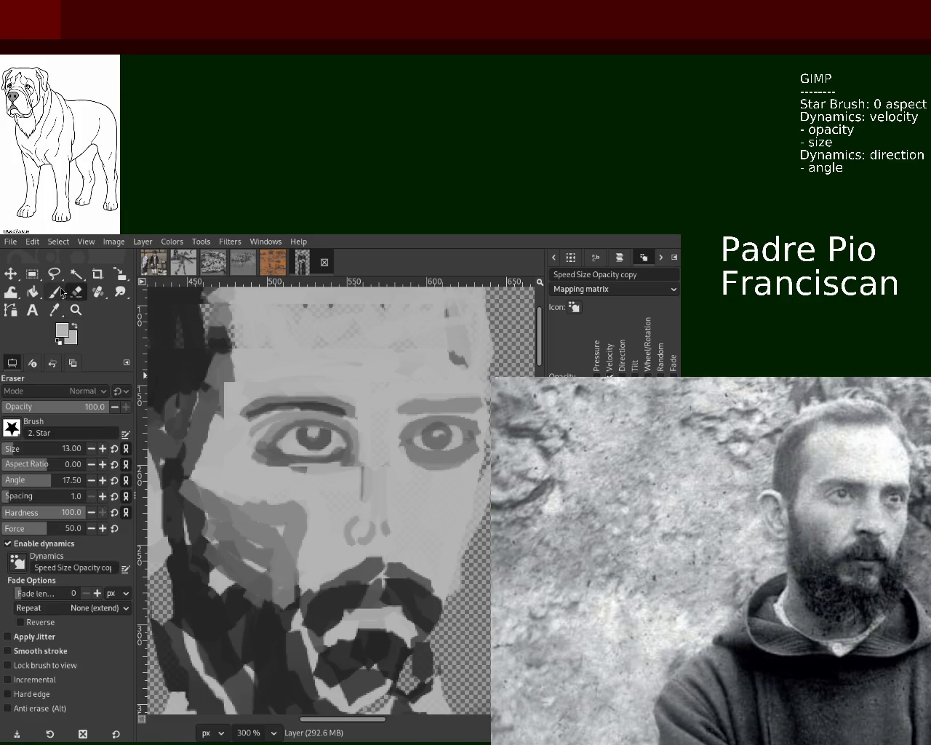
click(58, 292)
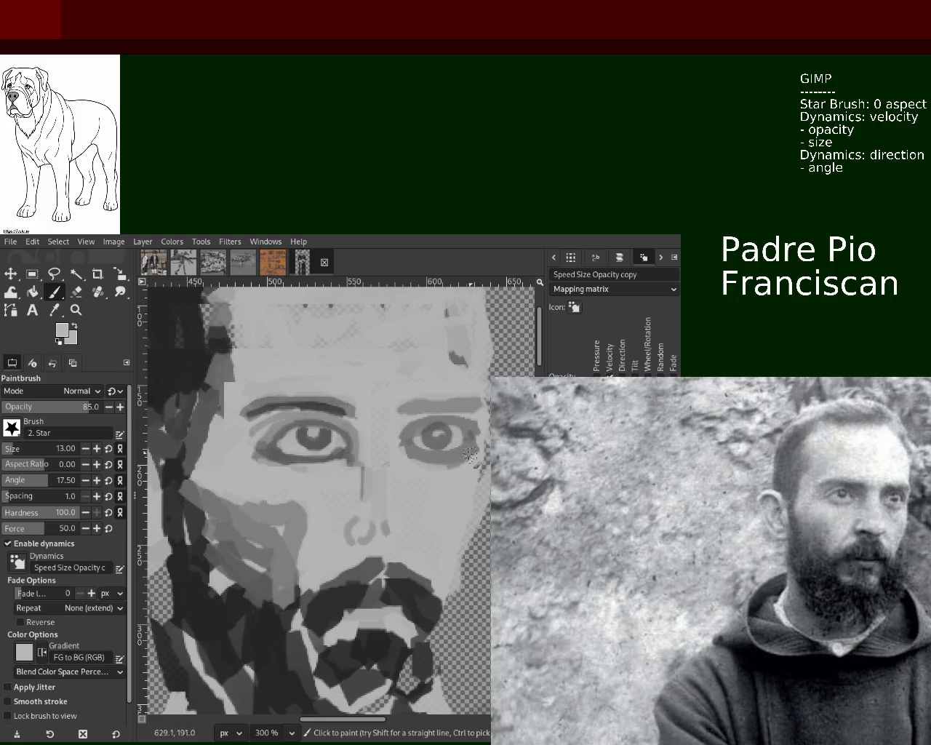
key(z)
ctrl+click(197, 374)
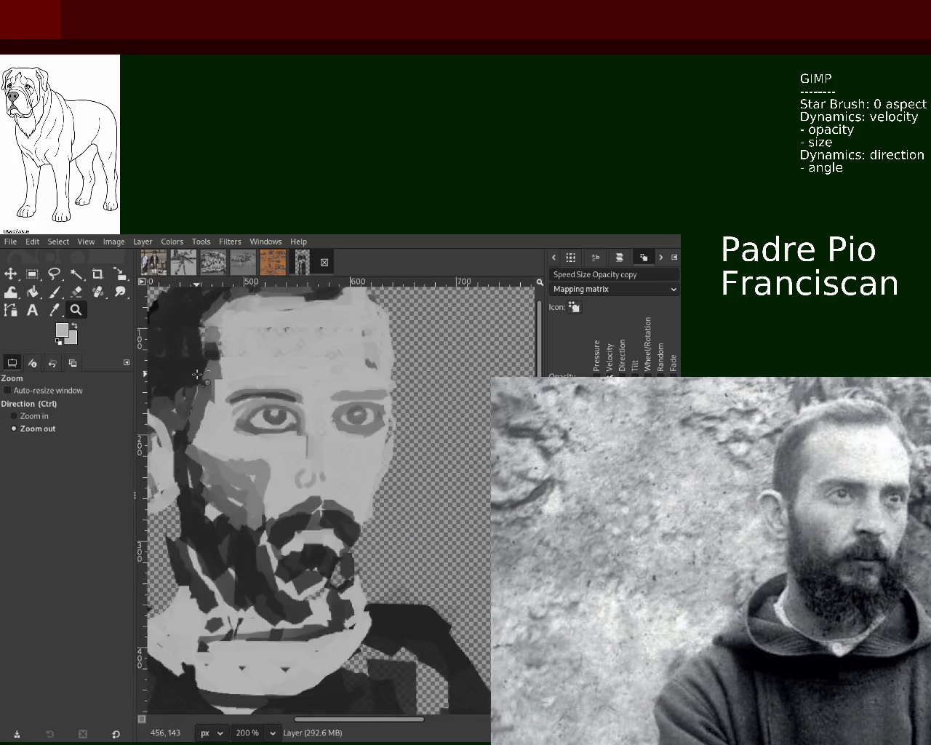
ctrl+click(197, 374)
click(287, 389)
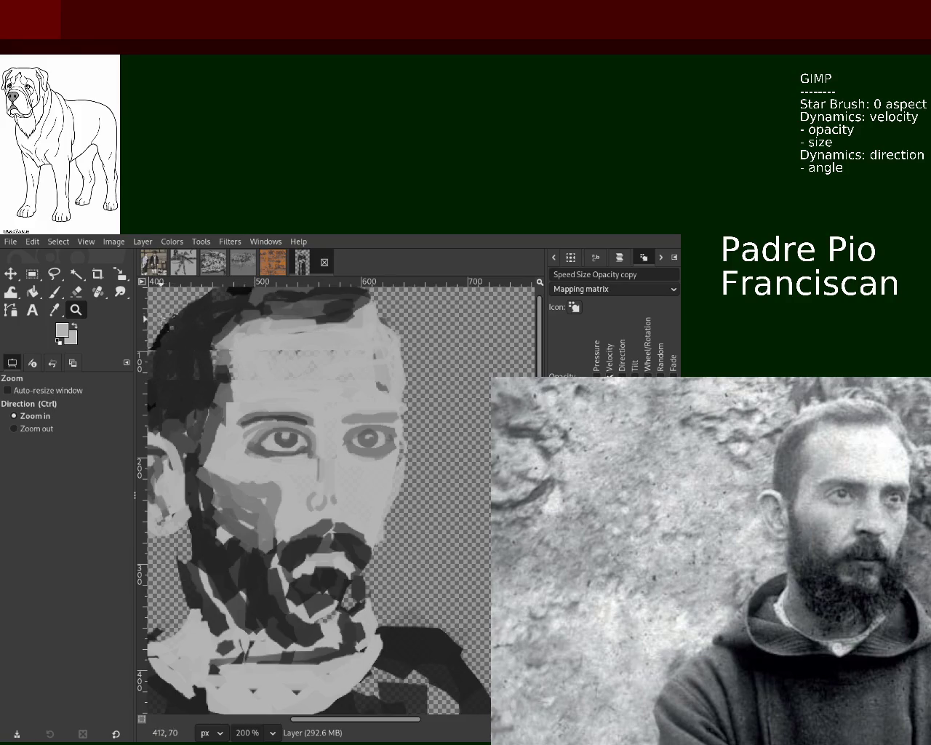
Erase stray paint near the right brow and pick a darker face grey.
click(76, 291)
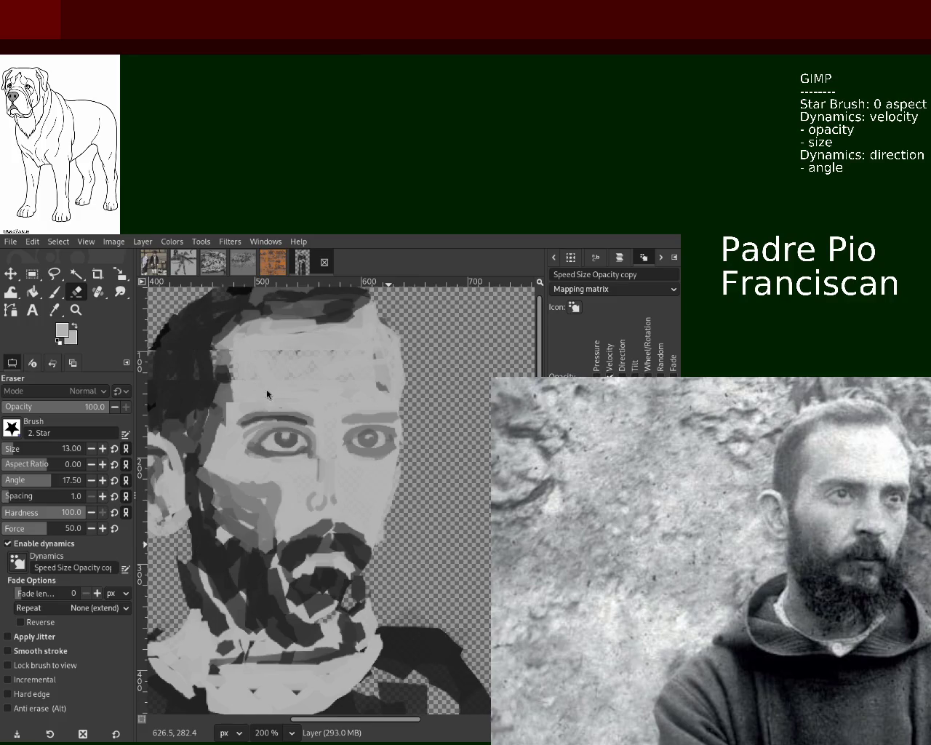
click(53, 292)
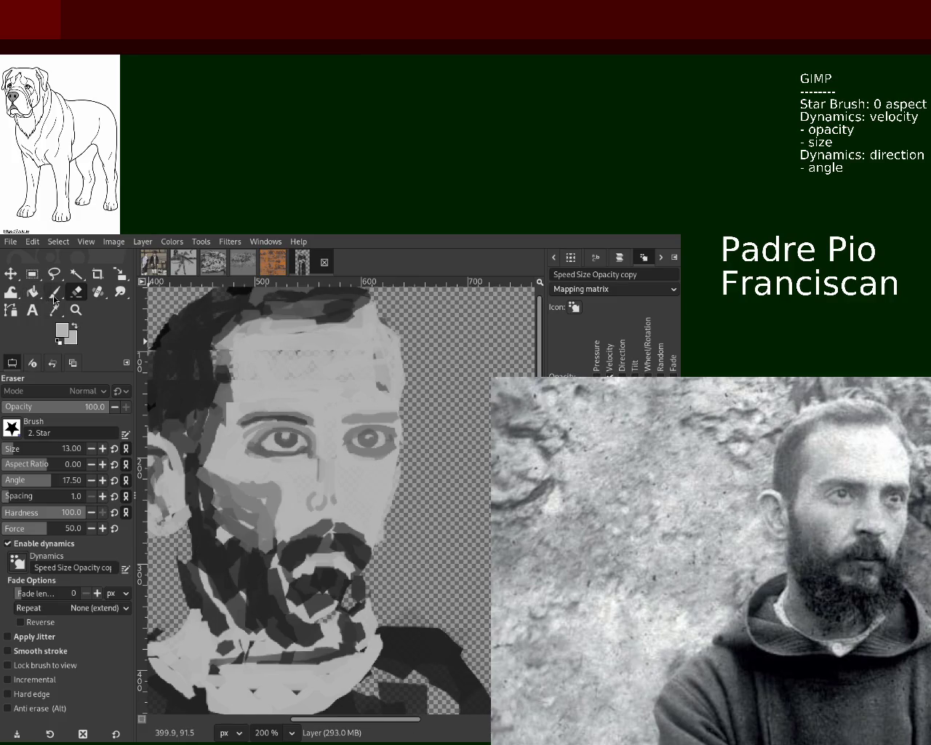
ctrl+click(360, 420)
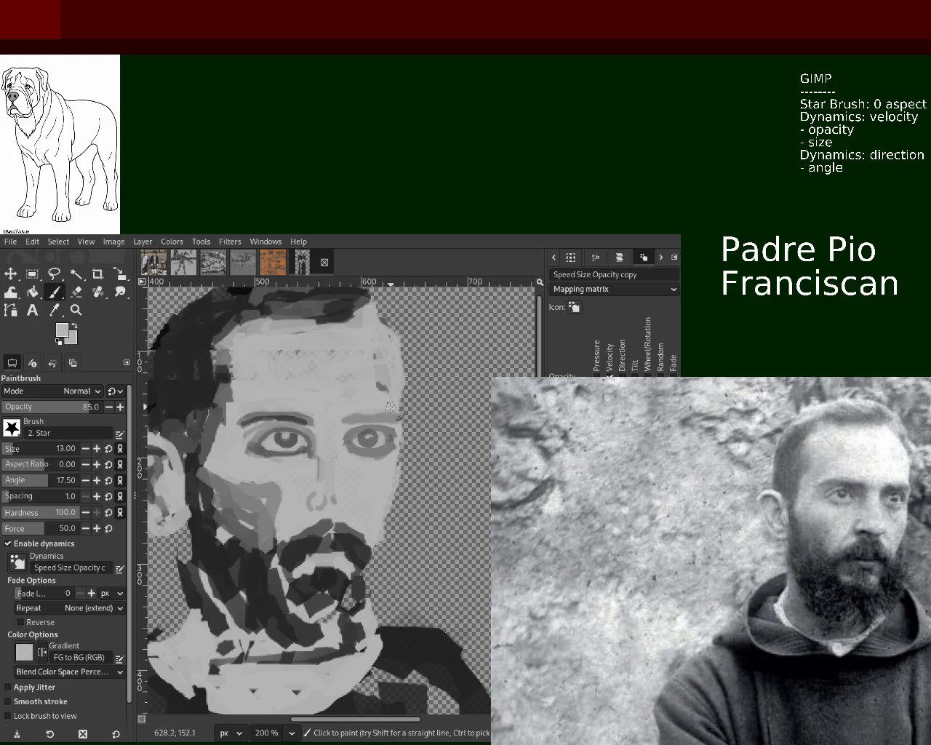
key(z)
ctrl+click(341, 438)
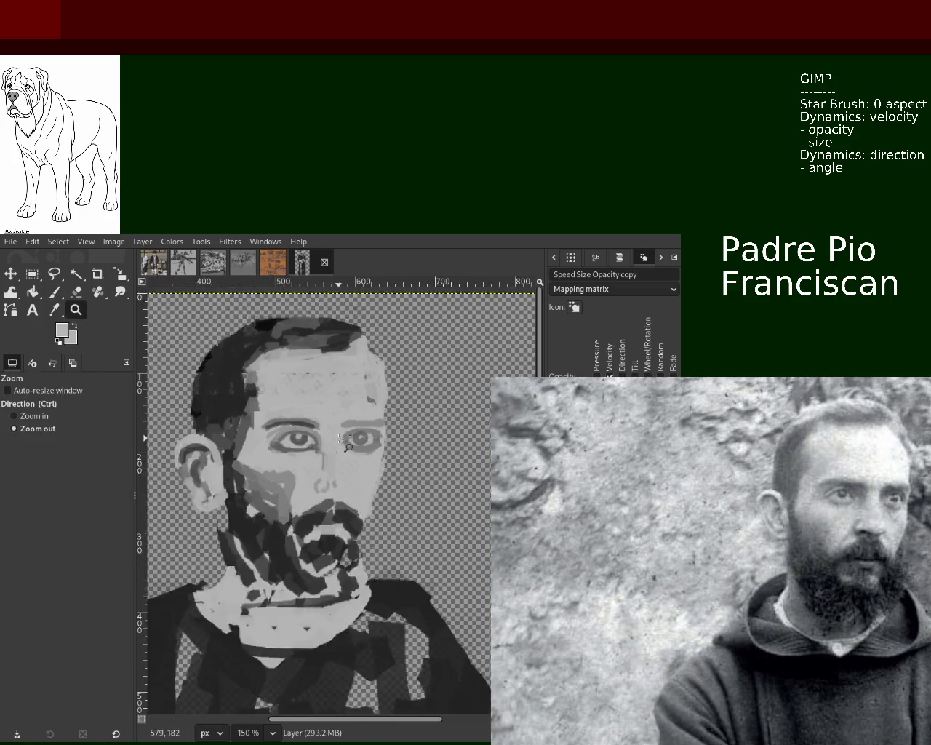
Inspect the whole figure, then save the portrait to 60.xcf.
scroll(342, 440, down, 3)
scroll(334, 430, up, 1)
scroll(331, 425, down, 1)
scroll(326, 419, up, 2)
scroll(326, 419, down, 2)
scroll(324, 436, up, 3)
scroll(320, 473, down, 1)
scroll(315, 509, up, 1)
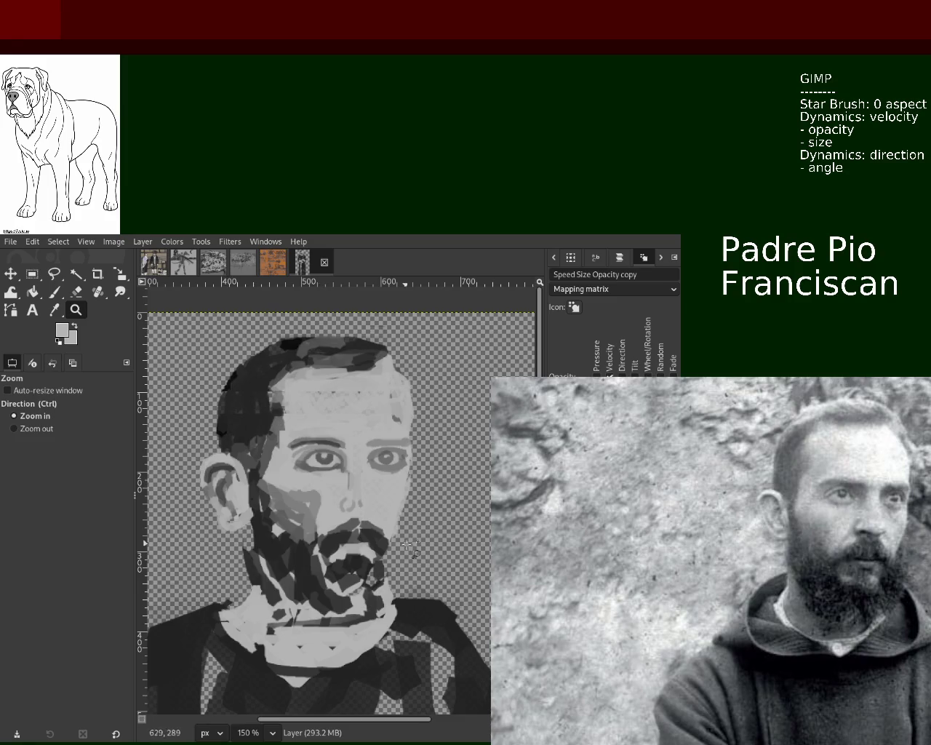
scroll(333, 500, down, 1)
scroll(359, 507, down, 1)
scroll(359, 507, down, 1)
scroll(357, 505, up, 2)
scroll(356, 503, down, 1)
scroll(355, 502, down, 2)
scroll(355, 501, down, 2)
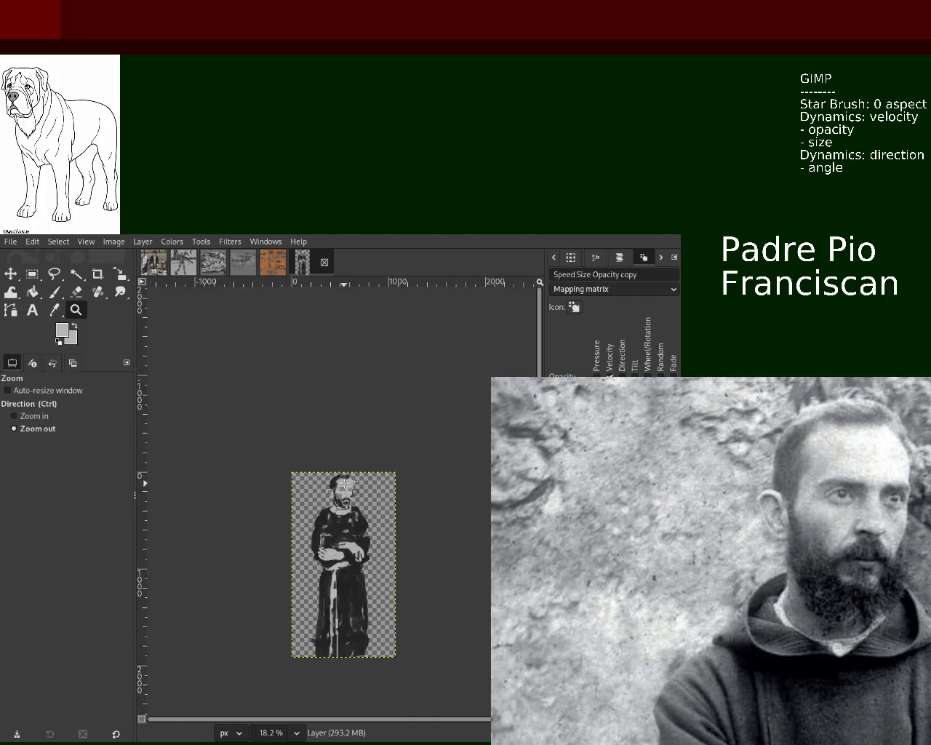
scroll(350, 473, up, 3)
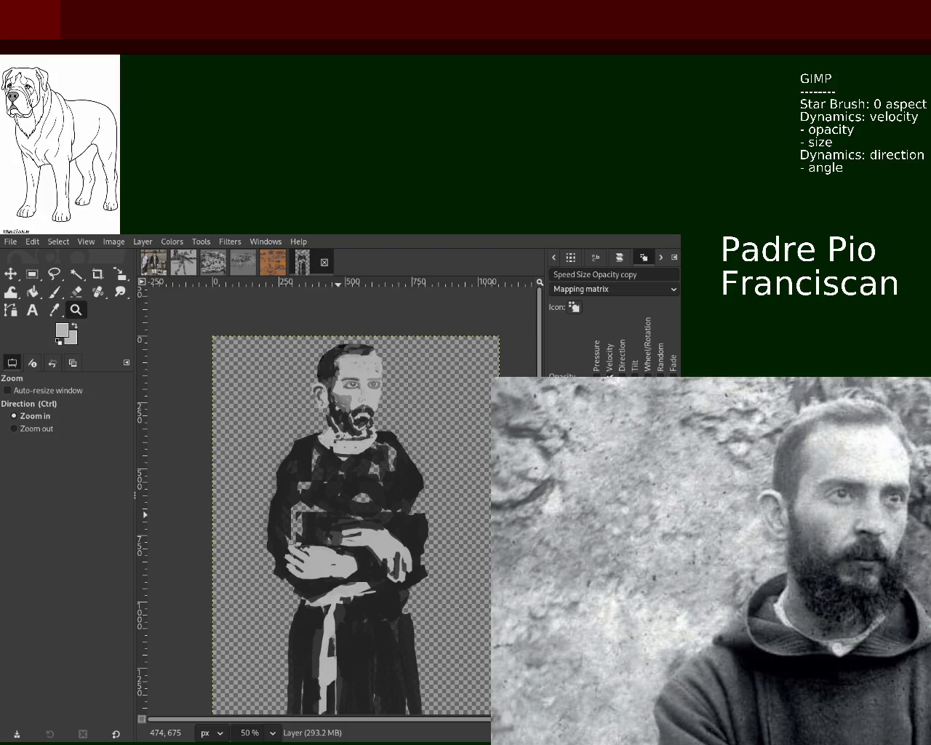
key(ctrl+s)
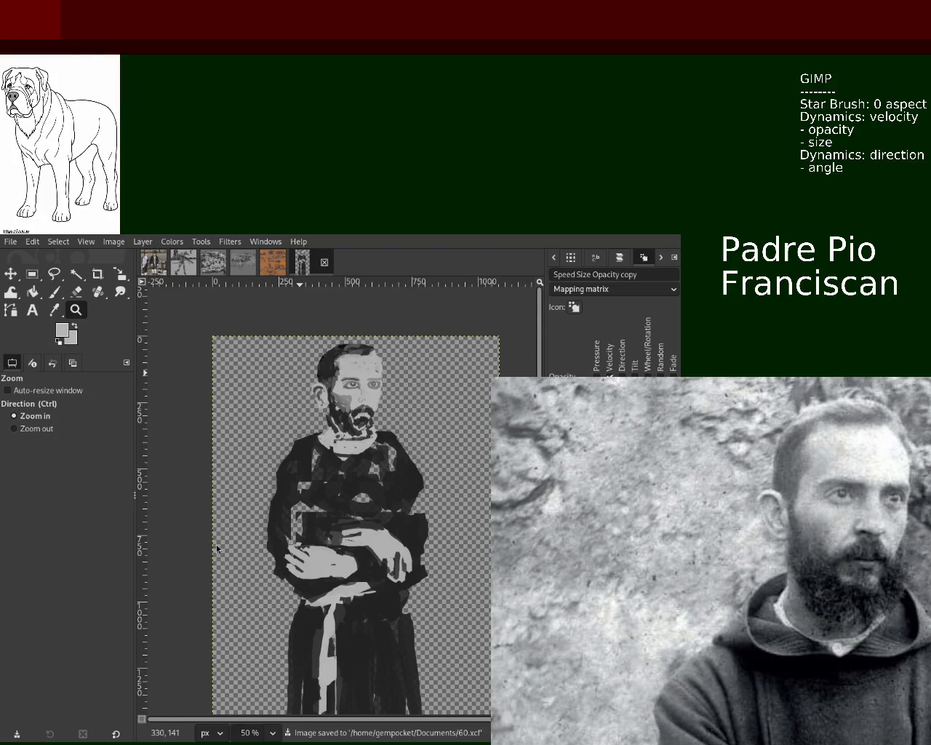
Zoom back in closely on the face.
ctrl+click(213, 395)
click(349, 408)
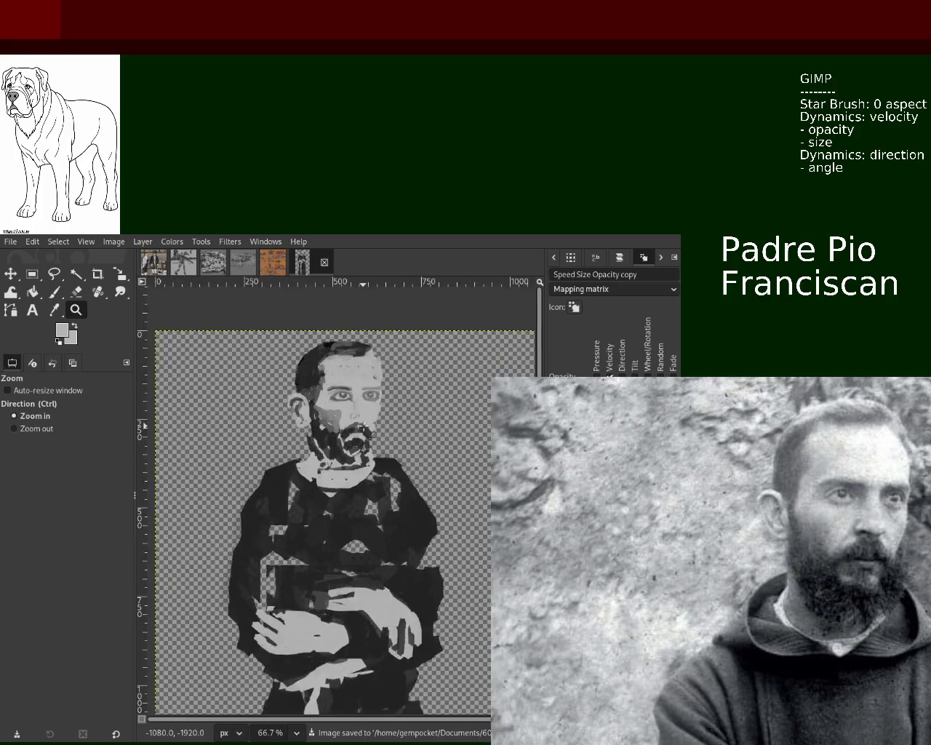
click(364, 429)
ctrl+click(363, 429)
click(361, 435)
click(358, 440)
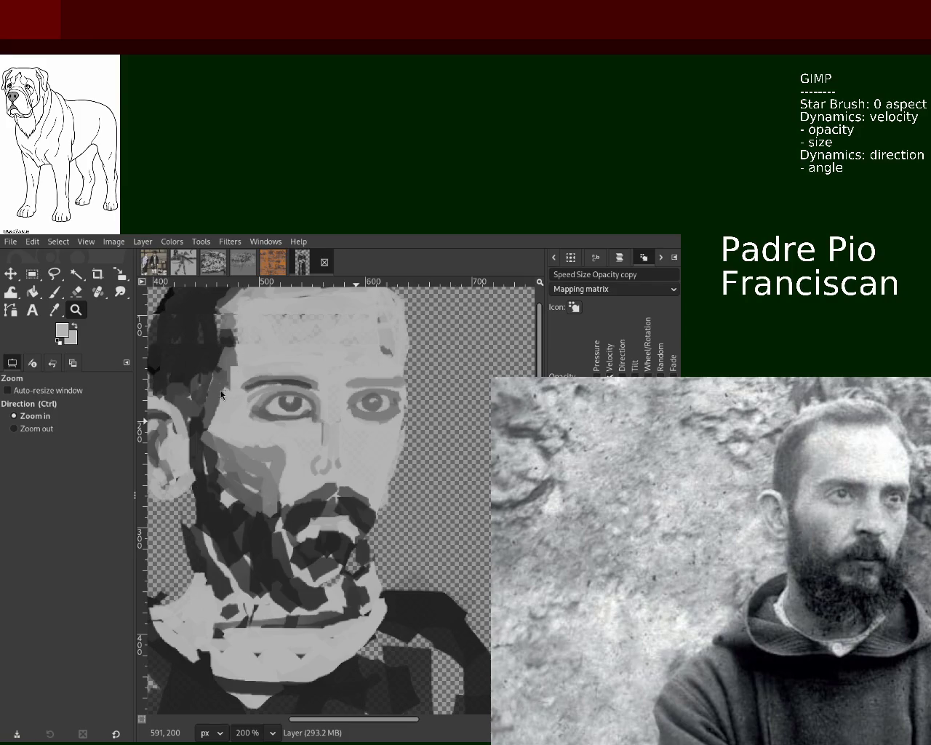
Dab a sampled darker grey onto the face and reduce the brush size to 9.
click(53, 292)
ctrl+click(280, 419)
click(280, 418)
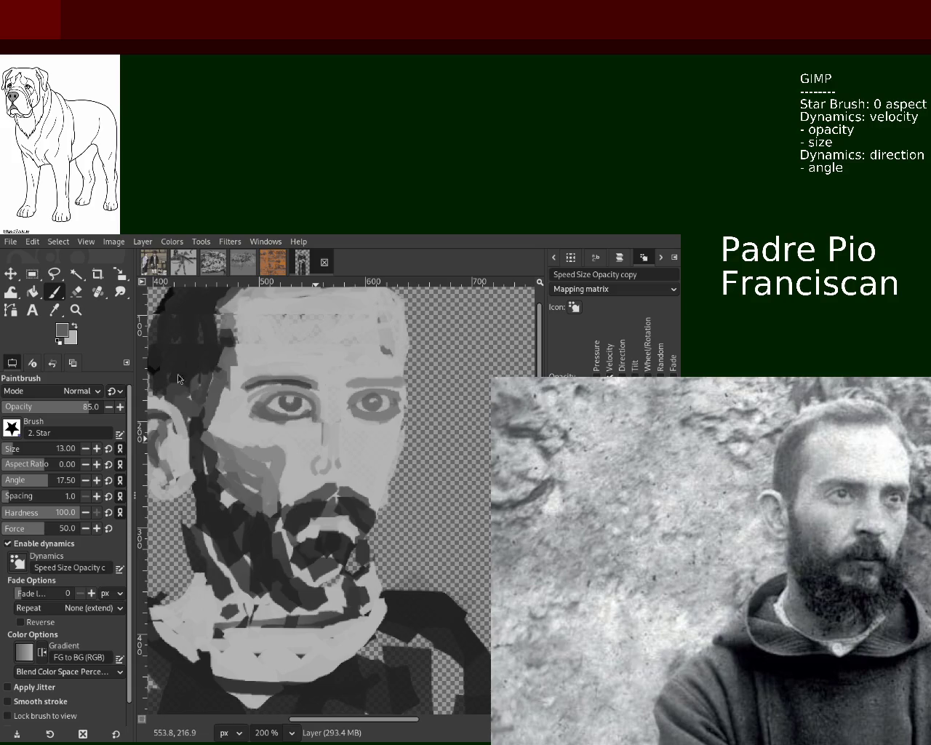
click(7, 453)
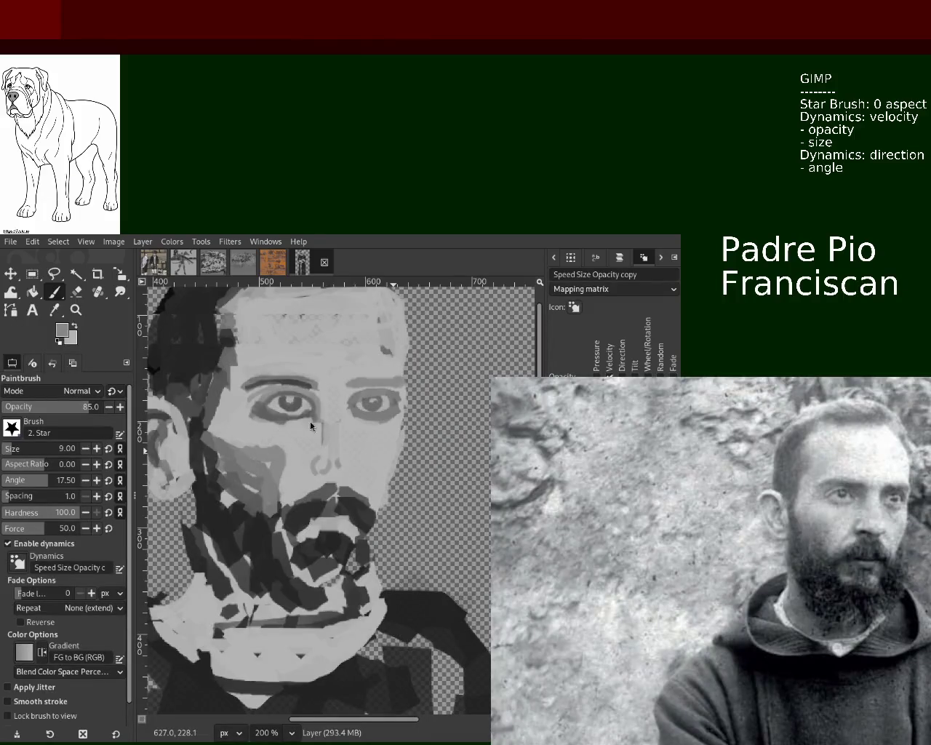
At 800%, repaint the right eye's dark pupil and highlight, then zoom out to 300%.
key(z)
ctrl+click(319, 405)
click(319, 405)
click(318, 406)
click(359, 421)
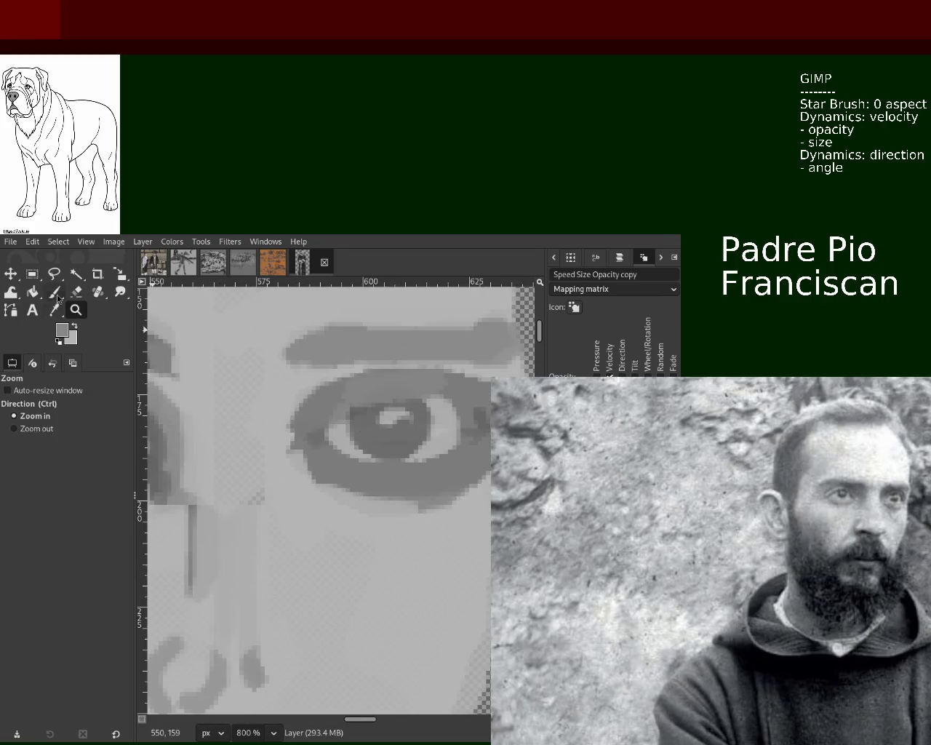
click(56, 294)
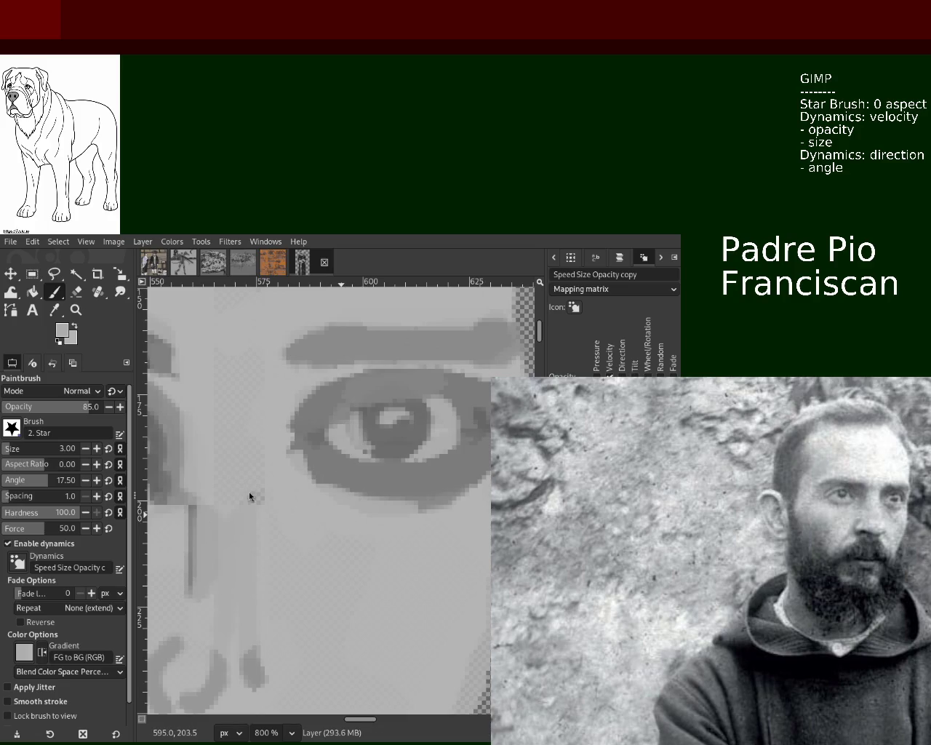
click(76, 309)
ctrl+click(344, 565)
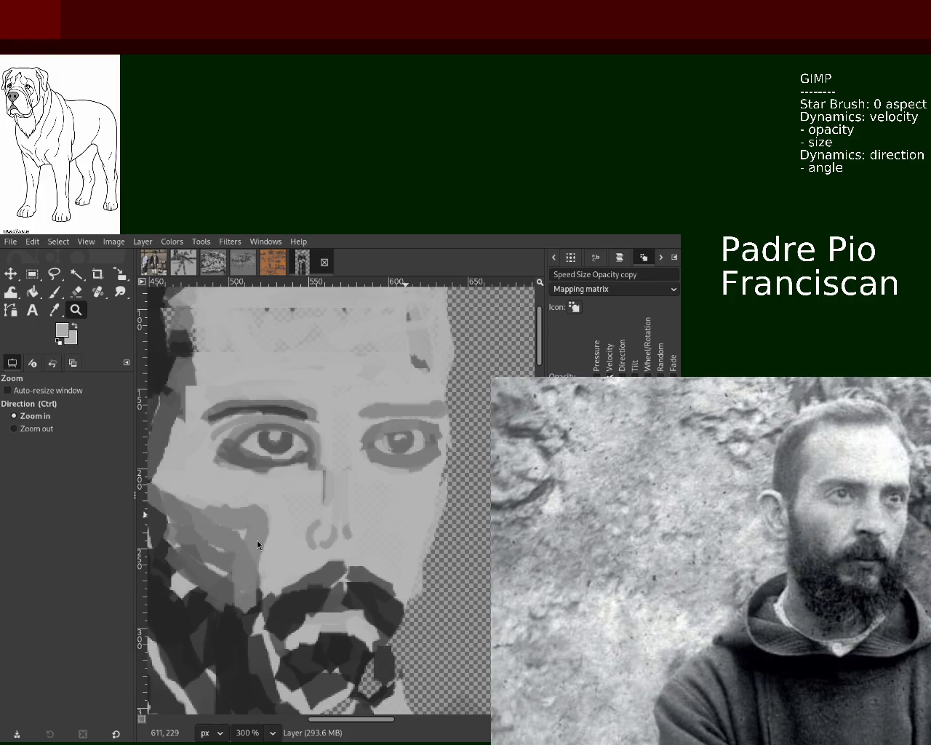
key(ctrl)
View head and shoulders and sample dark and light greys near the eye with the star brush.
ctrl+click(422, 454)
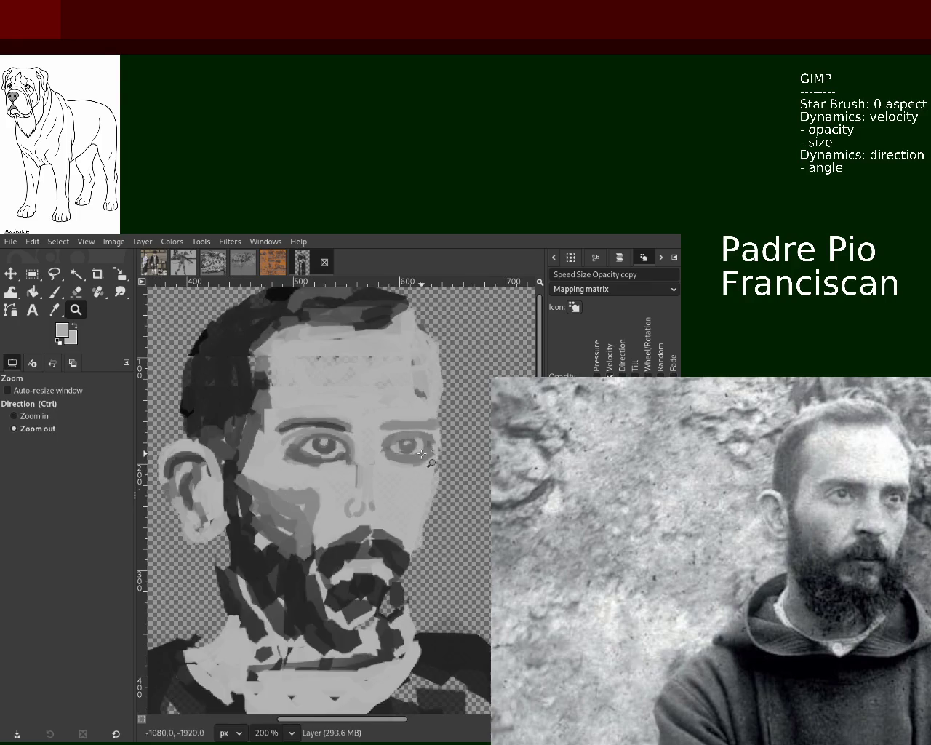
ctrl+click(349, 484)
scroll(361, 478, down, 1)
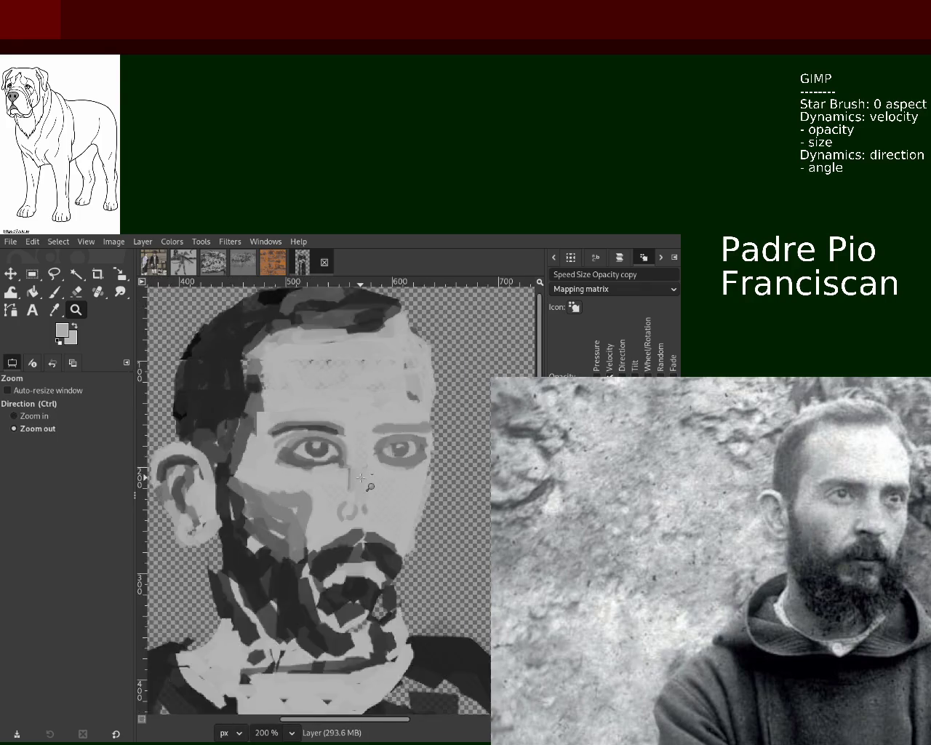
scroll(356, 480, down, 3)
scroll(351, 481, up, 1)
scroll(350, 482, down, 1)
scroll(349, 481, up, 2)
scroll(349, 466, down, 1)
scroll(349, 458, up, 1)
scroll(350, 441, down, 2)
scroll(348, 439, up, 2)
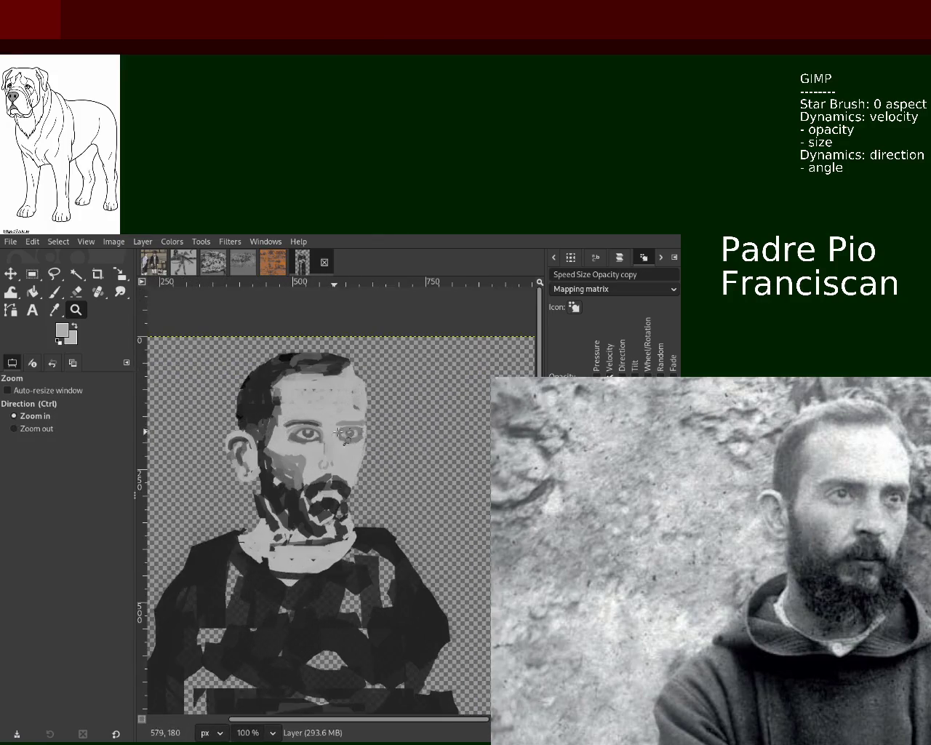
scroll(348, 439, up, 2)
scroll(348, 440, up, 2)
click(61, 295)
ctrl+click(363, 455)
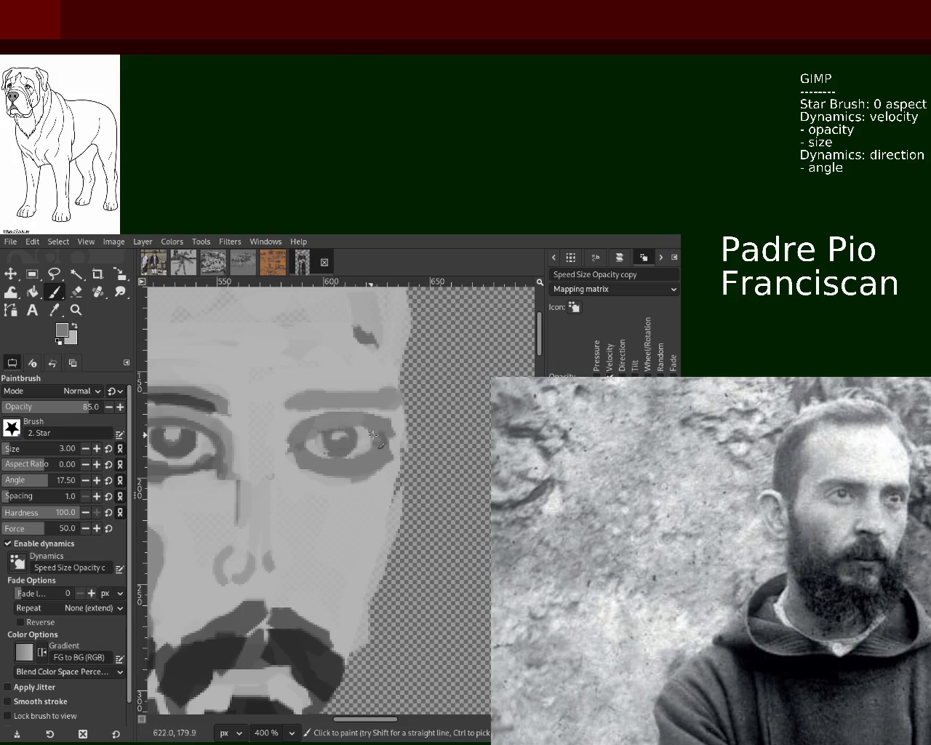
ctrl+click(319, 438)
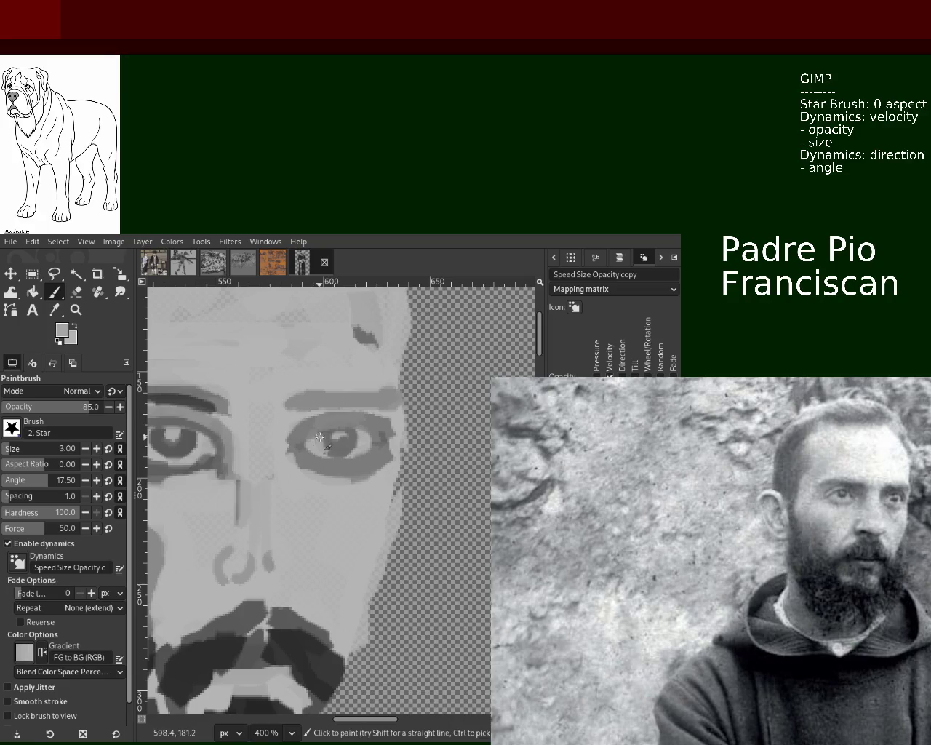
Zoom in and out to frame the mouth and lower face at about 150%.
key(z)
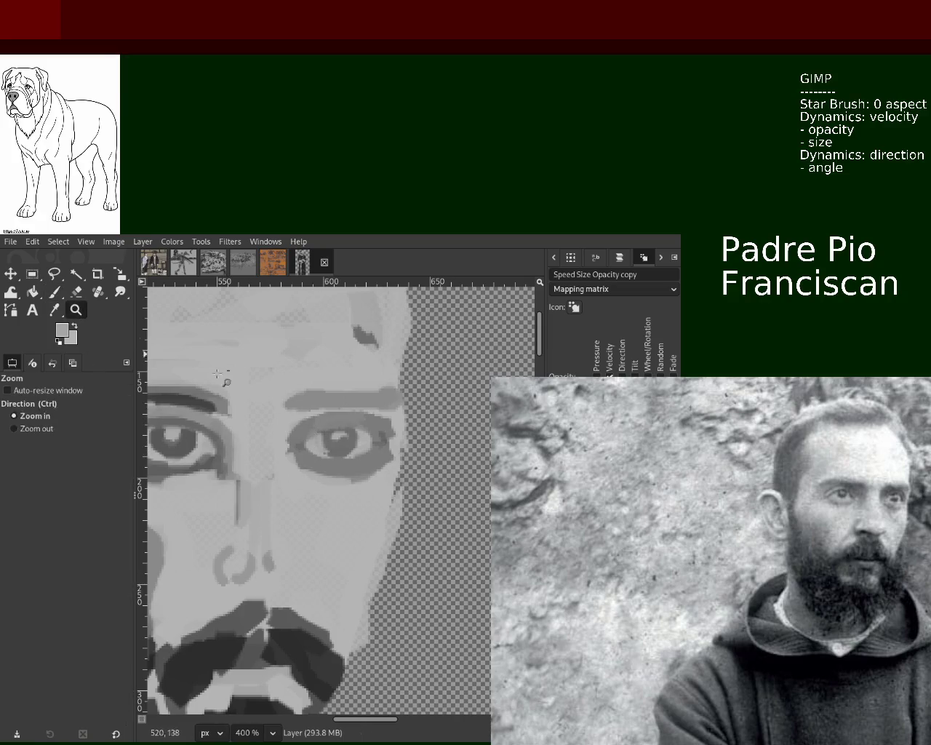
ctrl+click(328, 442)
click(329, 441)
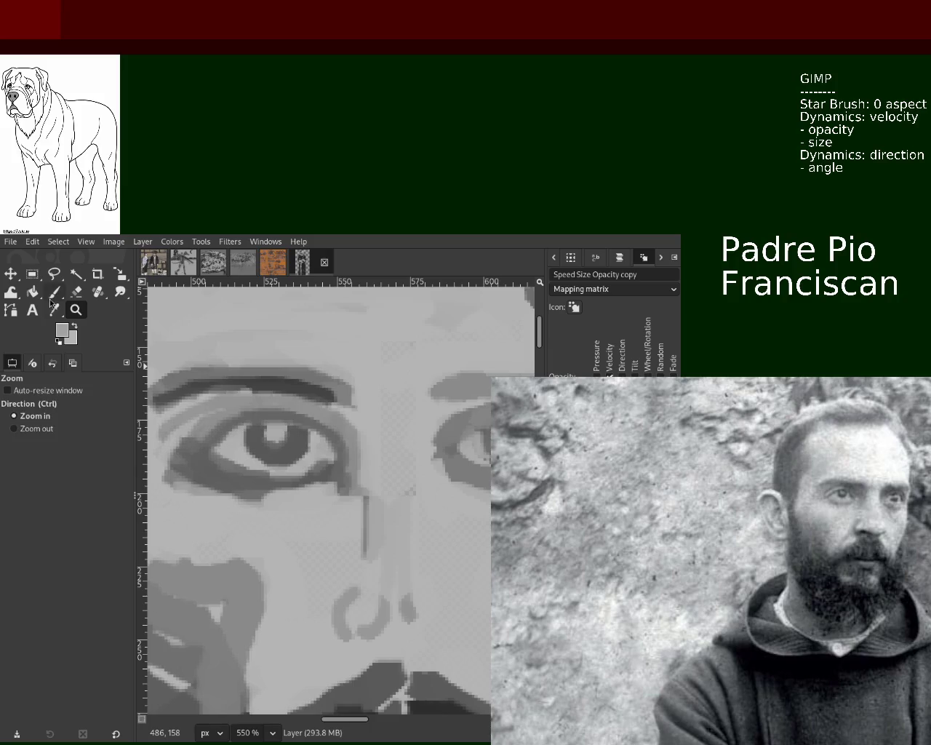
key(p)
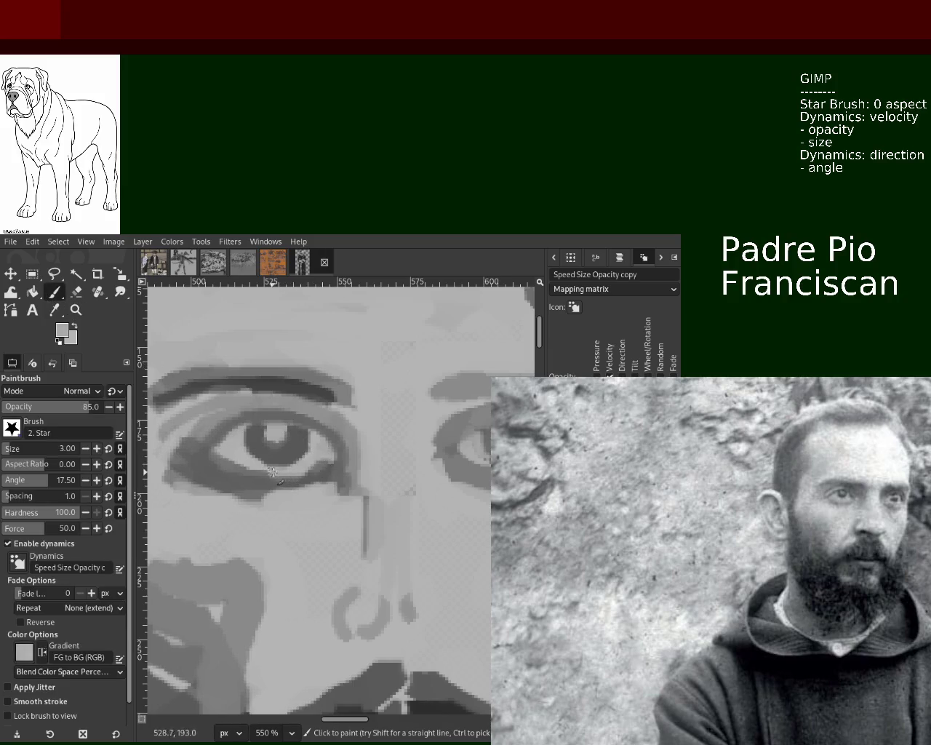
key(z)
ctrl+click(366, 462)
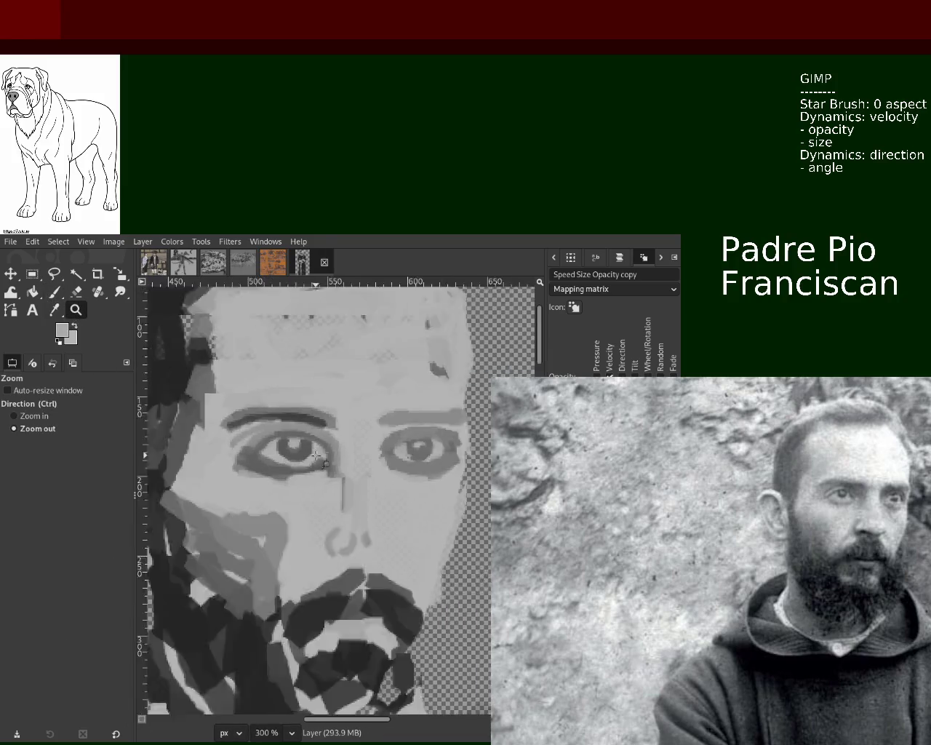
ctrl+click(366, 462)
ctrl+click(366, 462)
ctrl+click(366, 461)
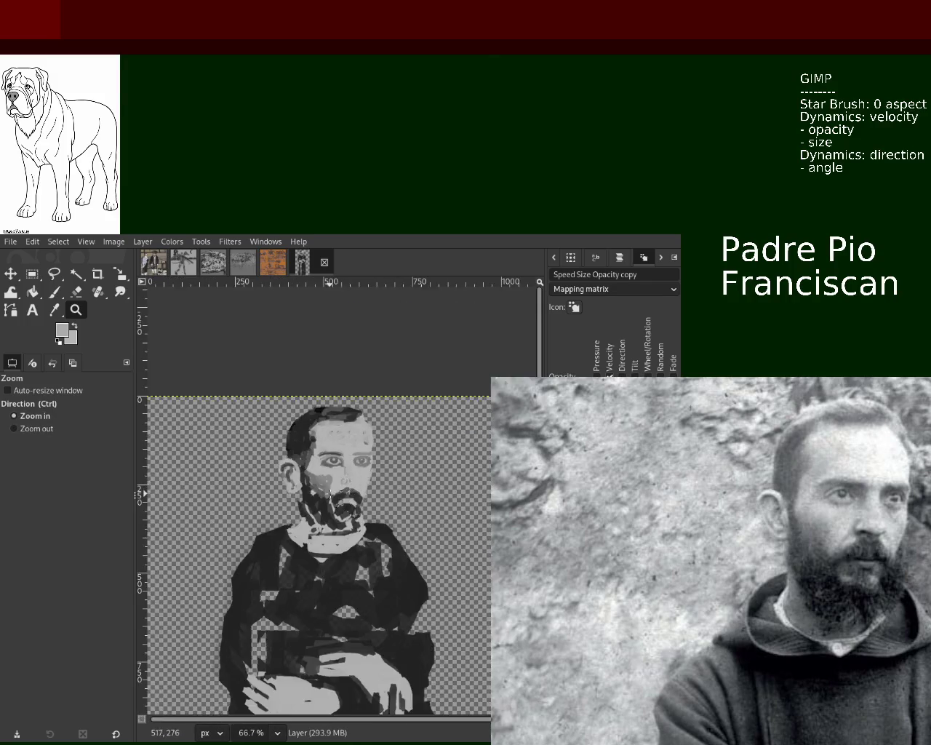
click(364, 473)
click(364, 477)
click(363, 481)
ctrl+click(363, 481)
click(363, 480)
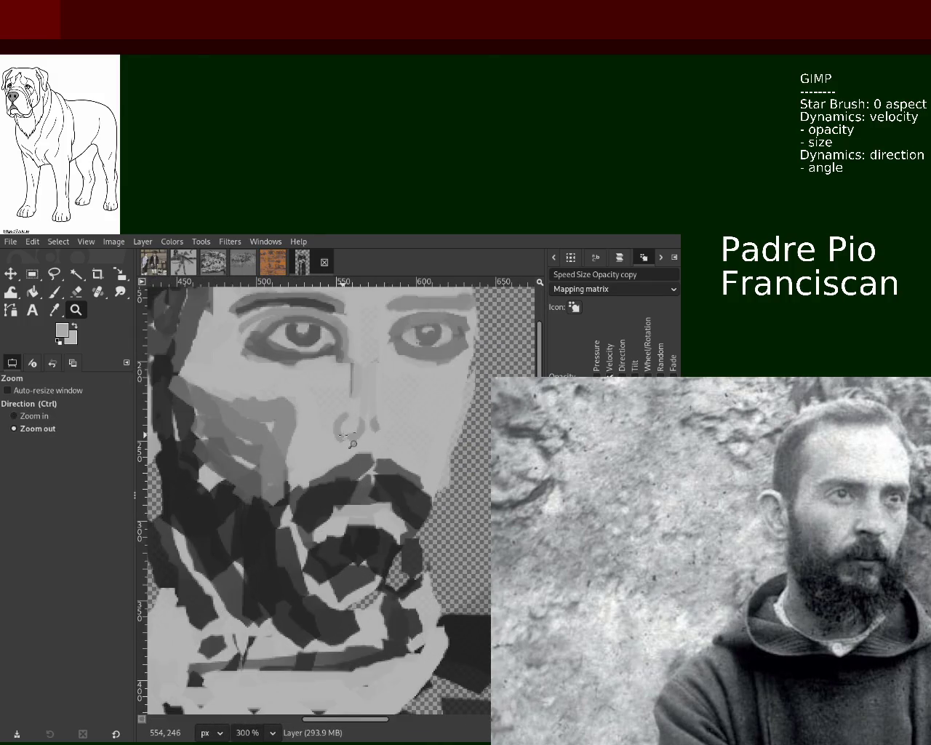
ctrl+click(371, 458)
ctrl+click(371, 459)
click(382, 429)
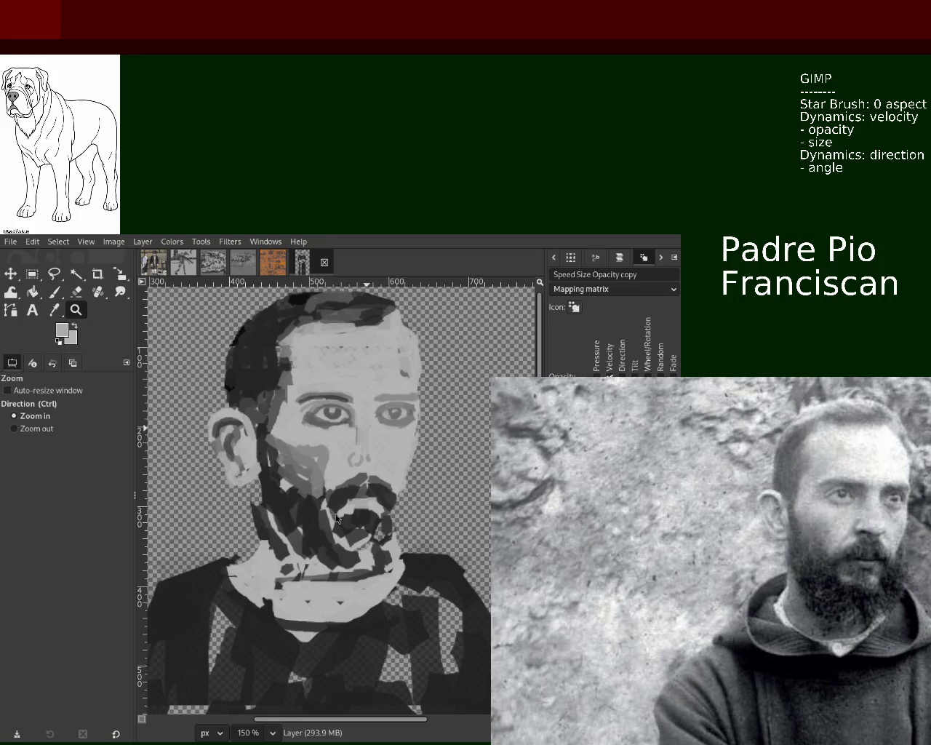
click(326, 465)
click(324, 437)
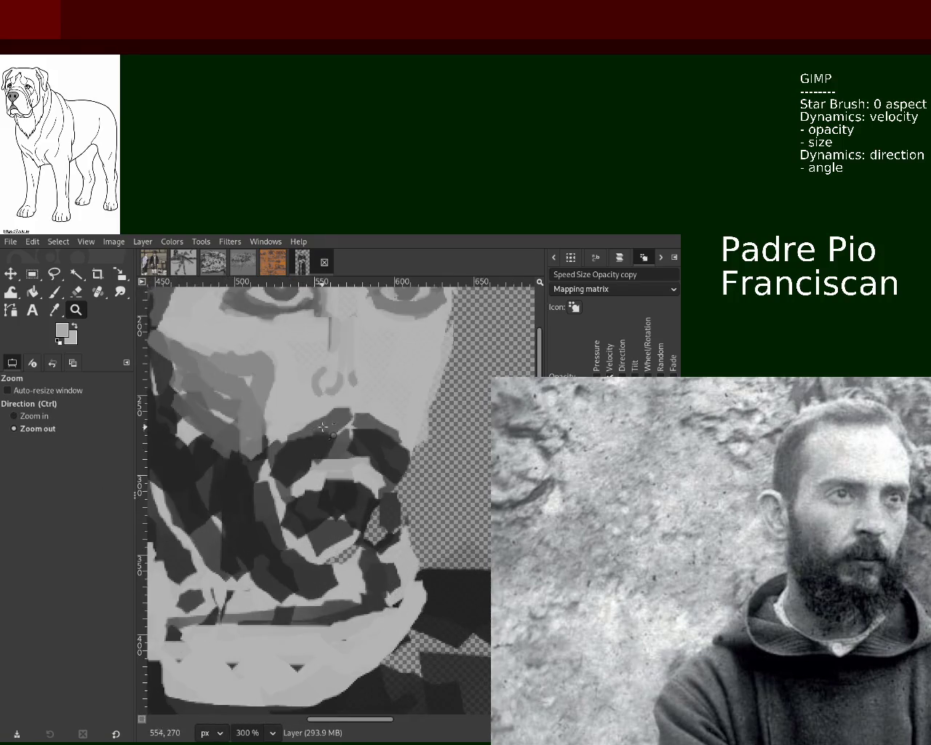
ctrl+click(323, 427)
With a 20-px star brush, paint dark and light strokes over the beard and moustache.
click(51, 293)
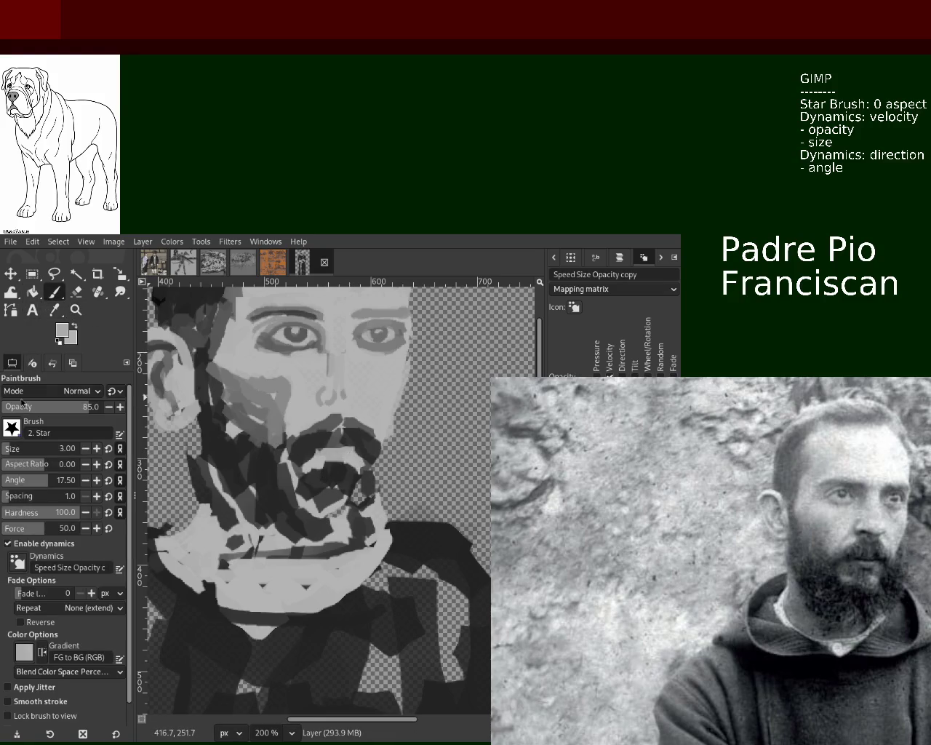
ctrl+click(269, 516)
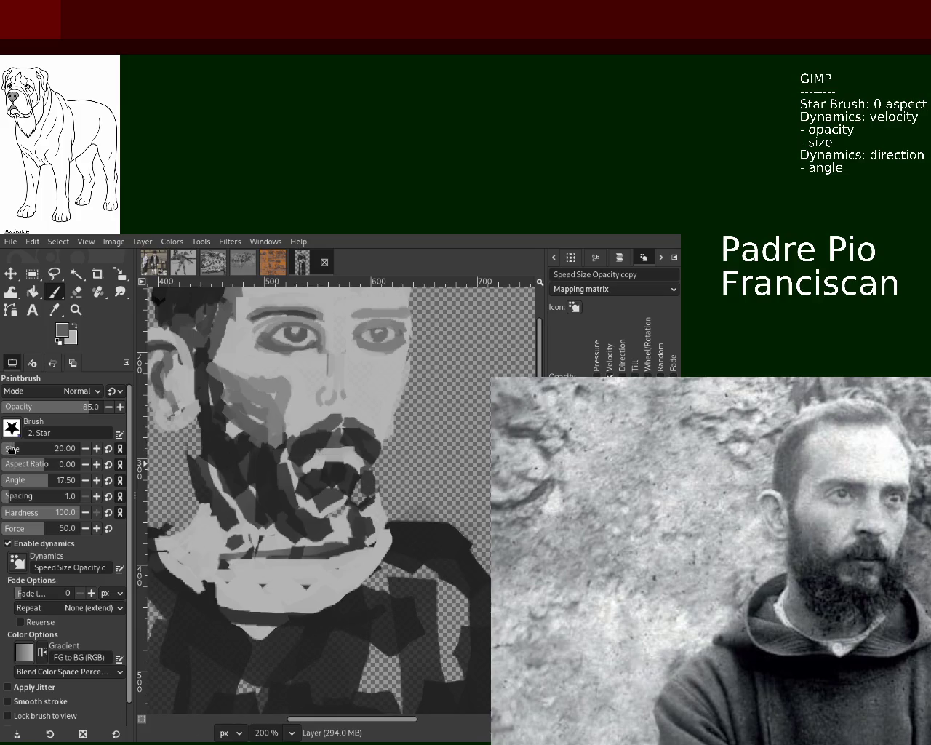
mouse_move(325, 452)
mouse_down()
mouse_move(348, 451)
mouse_move(336, 469)
mouse_up()
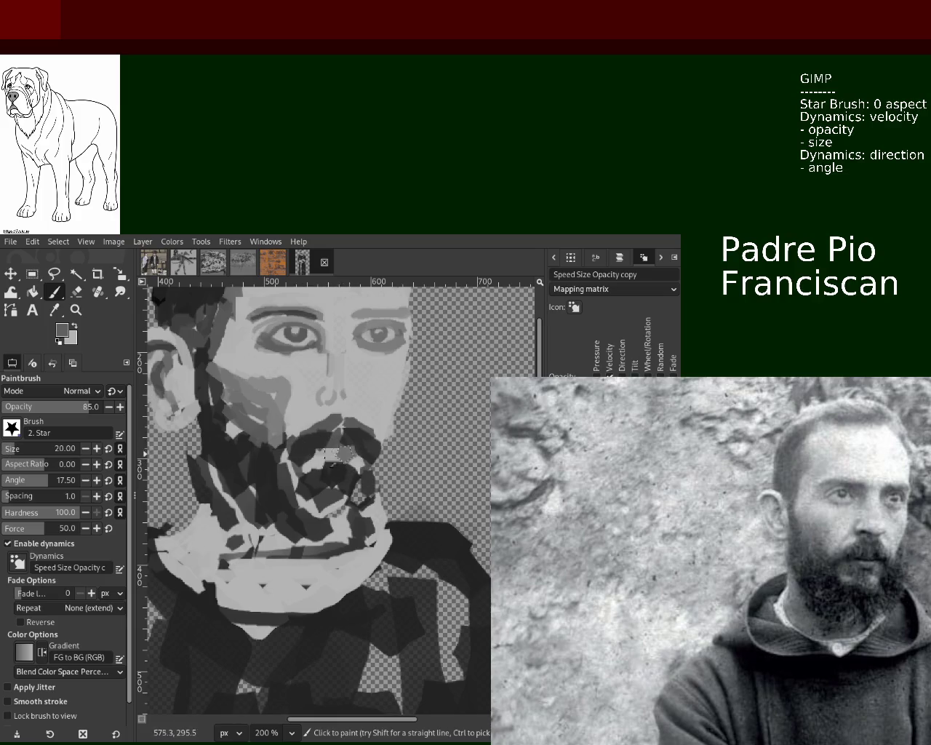
ctrl+click(313, 463)
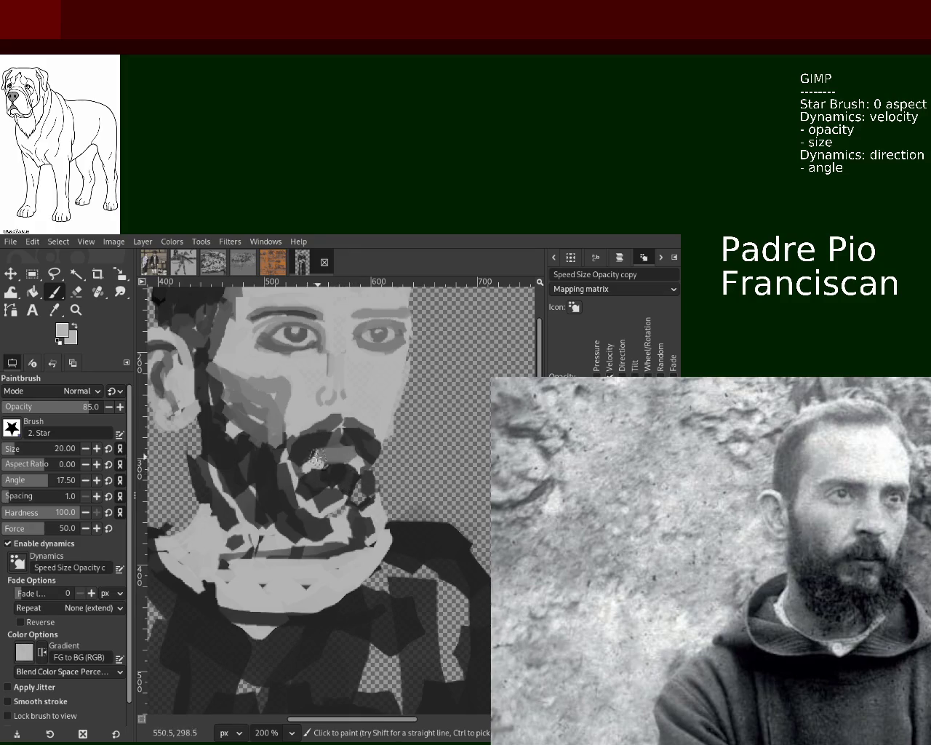
drag(333, 478, 357, 462)
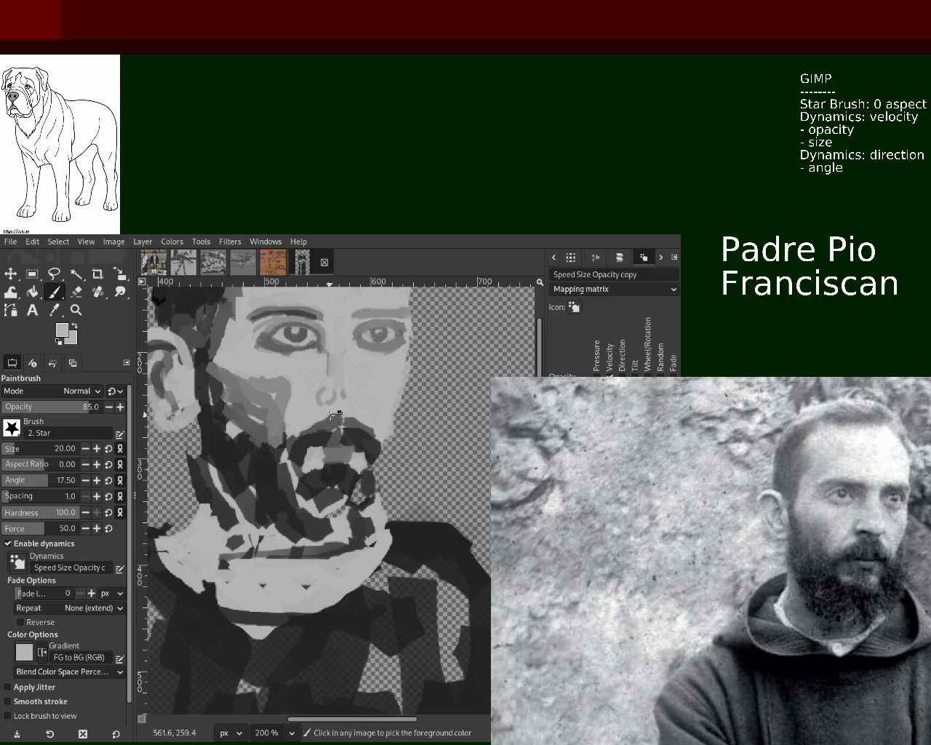
ctrl+click(282, 439)
ctrl+click(382, 419)
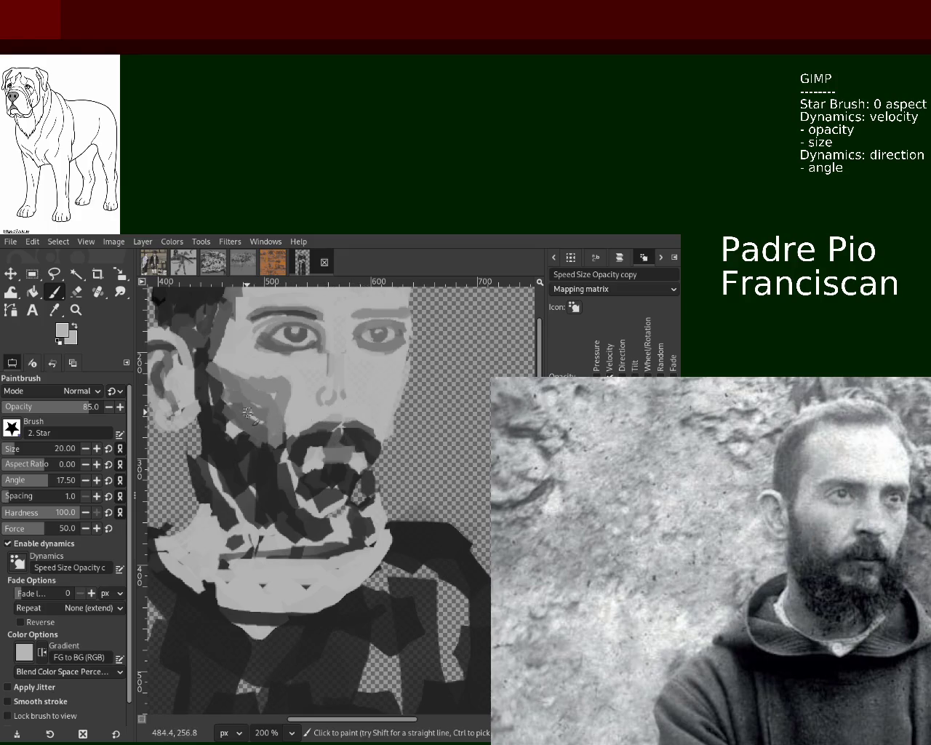
drag(342, 418, 343, 445)
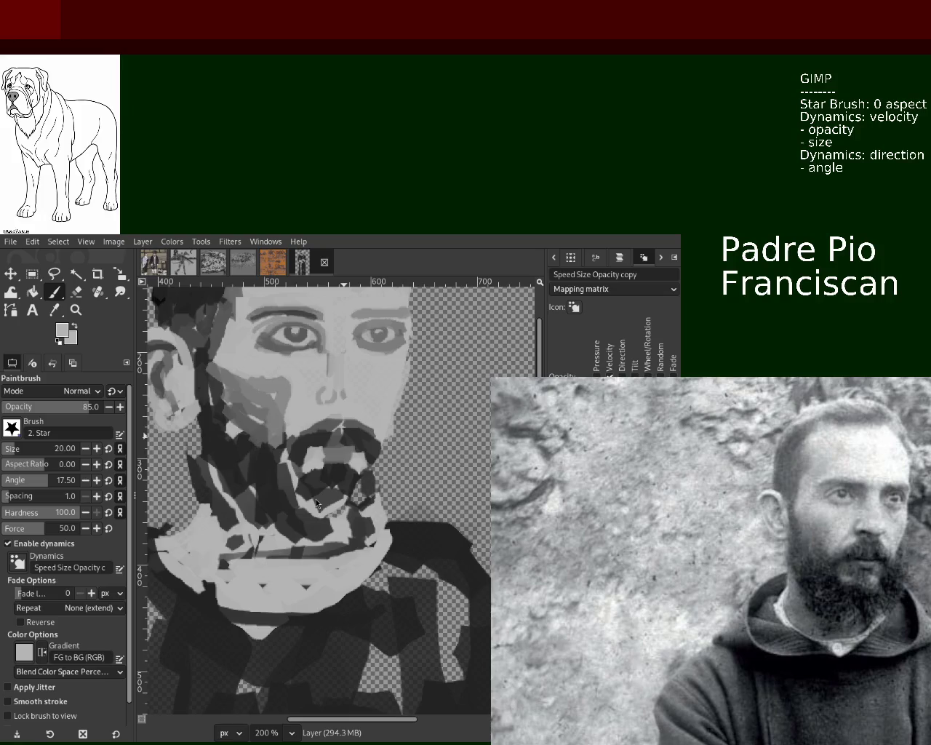
Save the portrait to 60.xcf again and zoom out to the whole figure.
key(ctrl+s)
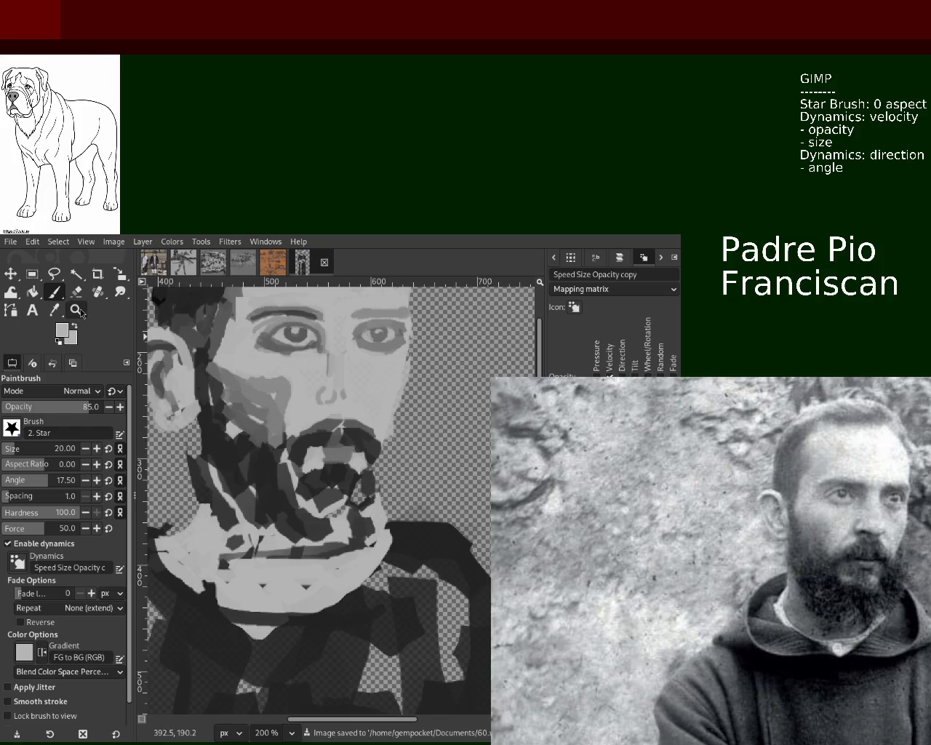
key(z)
ctrl+click(336, 420)
ctrl+click(336, 421)
ctrl+click(336, 421)
Zoom in on the face and paint a dark grey shadow under the nose with the star brush.
ctrl+click(337, 420)
click(336, 421)
click(336, 420)
ctrl+click(313, 437)
click(295, 451)
click(295, 451)
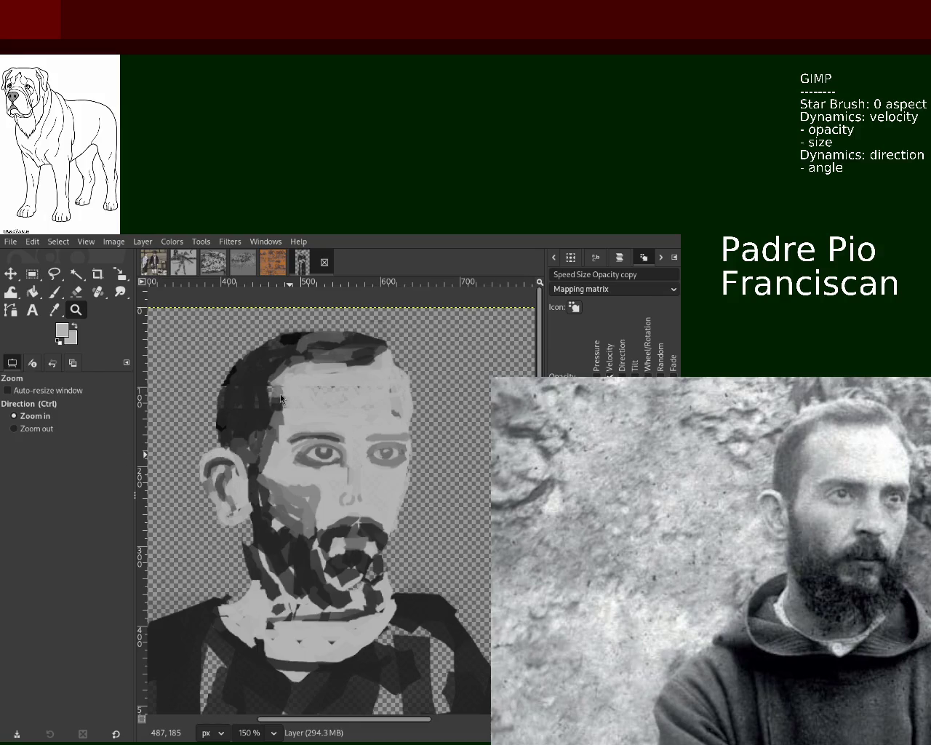
ctrl+click(331, 484)
click(332, 484)
click(332, 484)
click(332, 484)
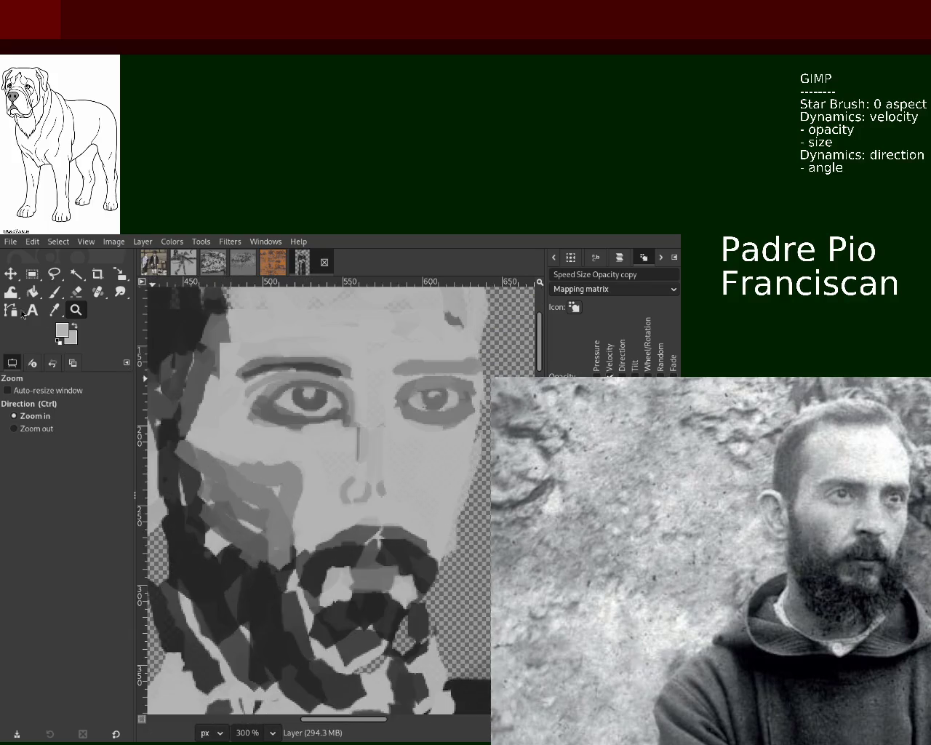
click(55, 293)
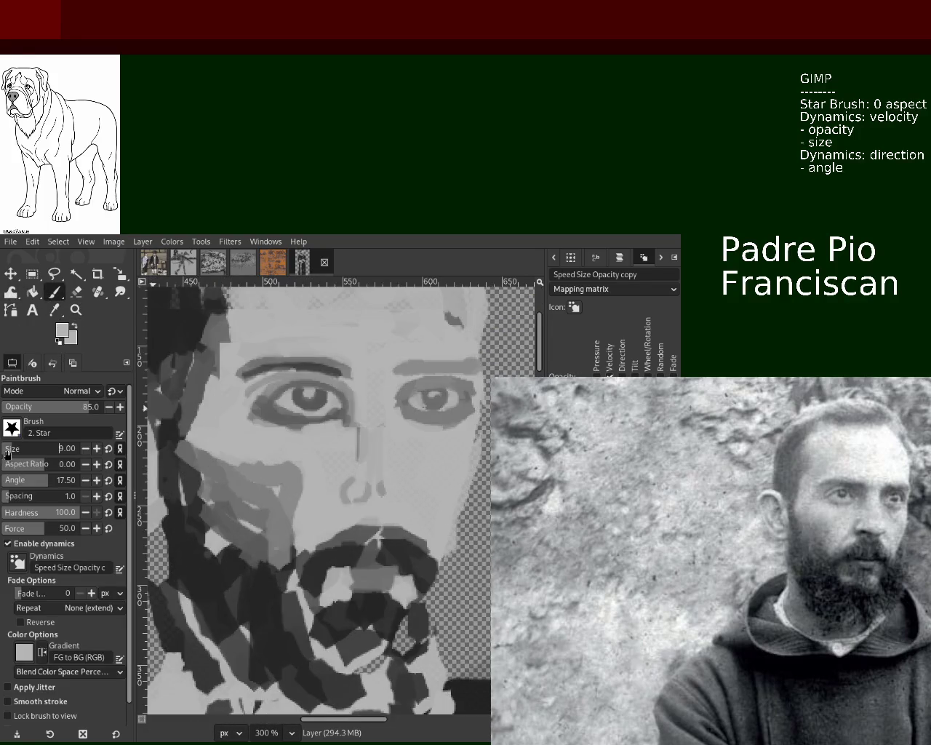
ctrl+click(305, 574)
drag(343, 502, 362, 499)
Shade the left nostril with a darker grey and smooth the speckled patch.
ctrl+click(358, 496)
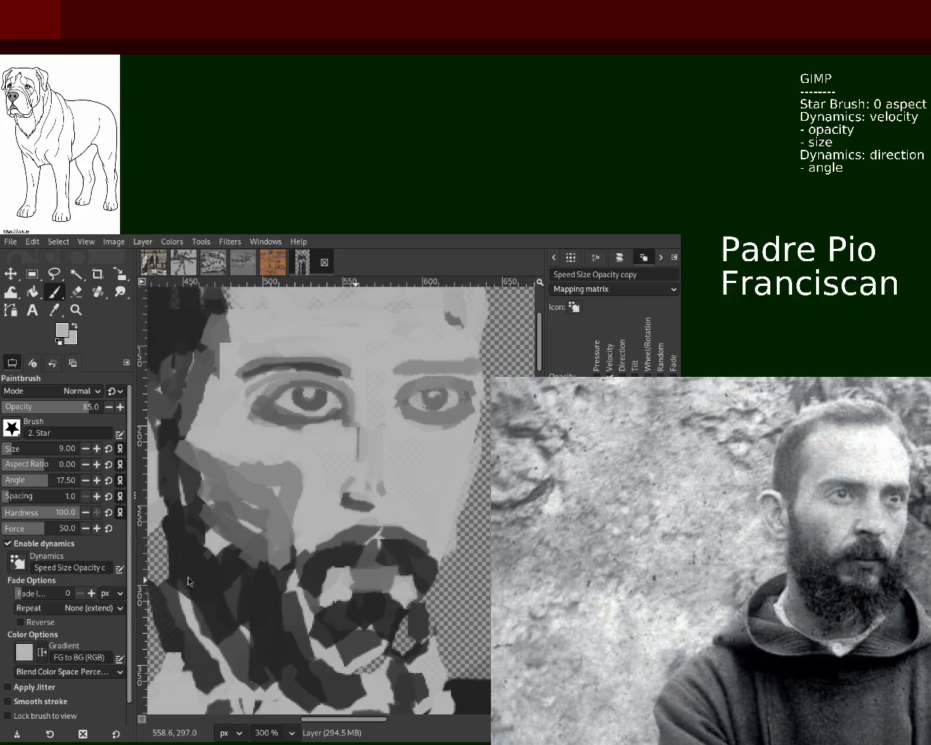
ctrl+click(376, 497)
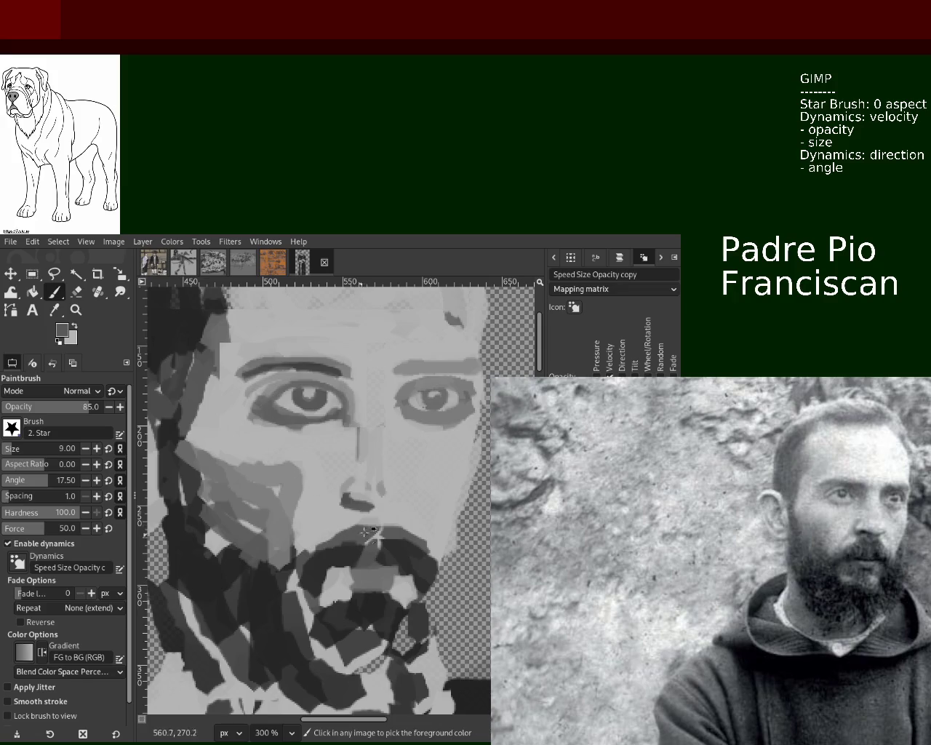
drag(361, 499, 342, 503)
ctrl+click(369, 498)
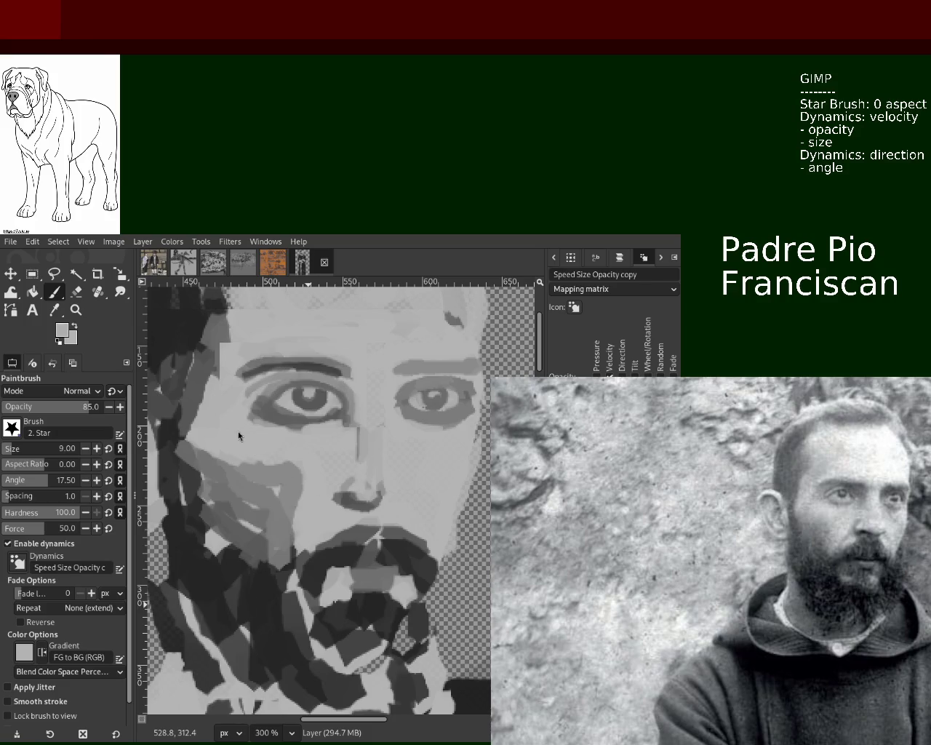
Paint a curved grey stroke down the nose bridge, redoing it until the curve looks right.
ctrl+click(383, 443)
drag(353, 426, 351, 488)
ctrl+click(375, 398)
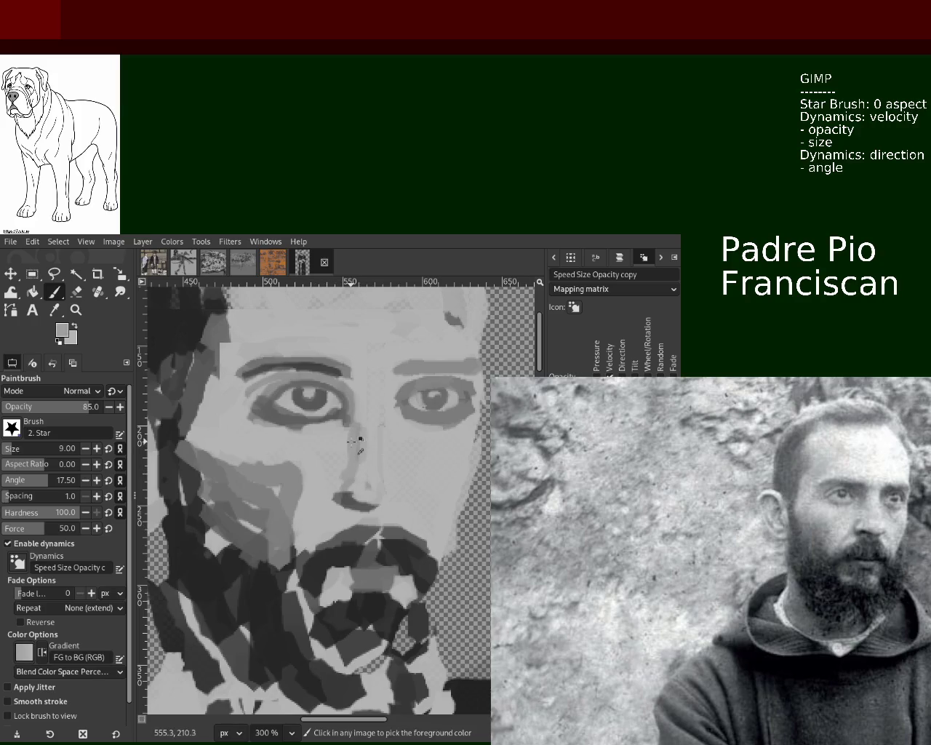
mouse_move(374, 421)
mouse_down()
mouse_move(382, 498)
mouse_move(334, 495)
mouse_up()
key(ctrl+z)
drag(387, 369, 394, 513)
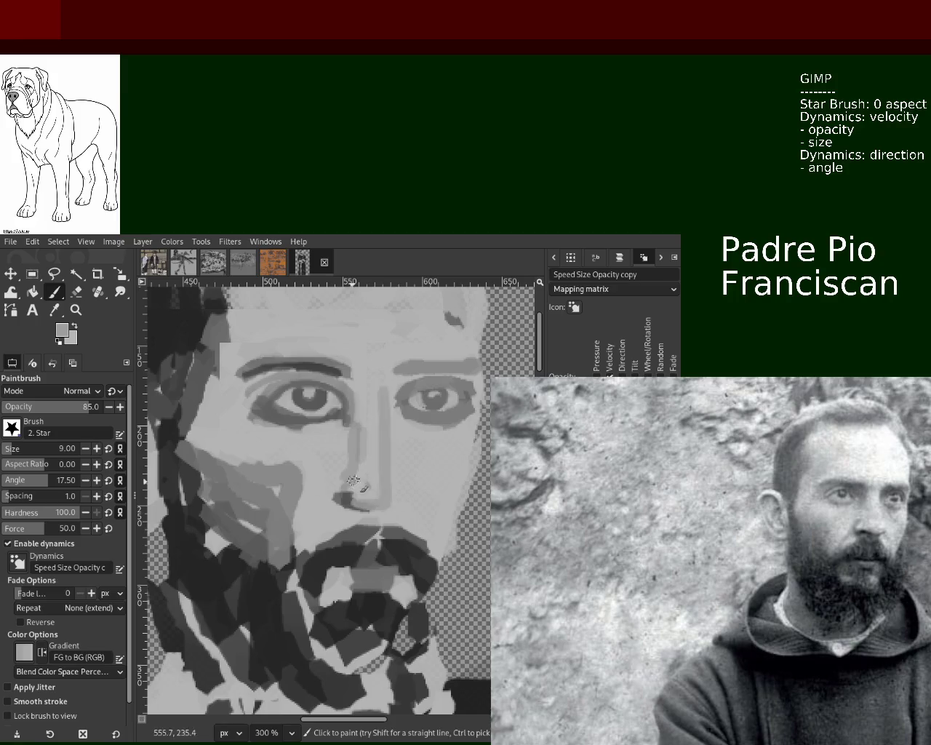
key(ctrl+z)
drag(373, 379, 392, 484)
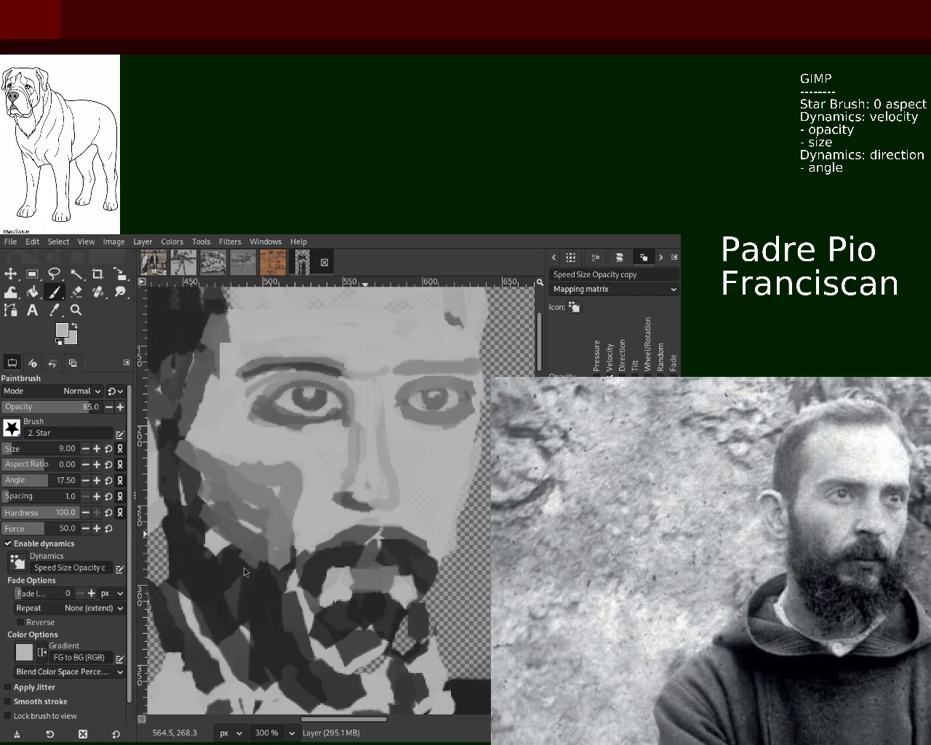
Shade the nose's left side and the cheek below the right eye with a sampled face grey.
key(ctrl)
ctrl+click(393, 395)
drag(389, 380, 398, 469)
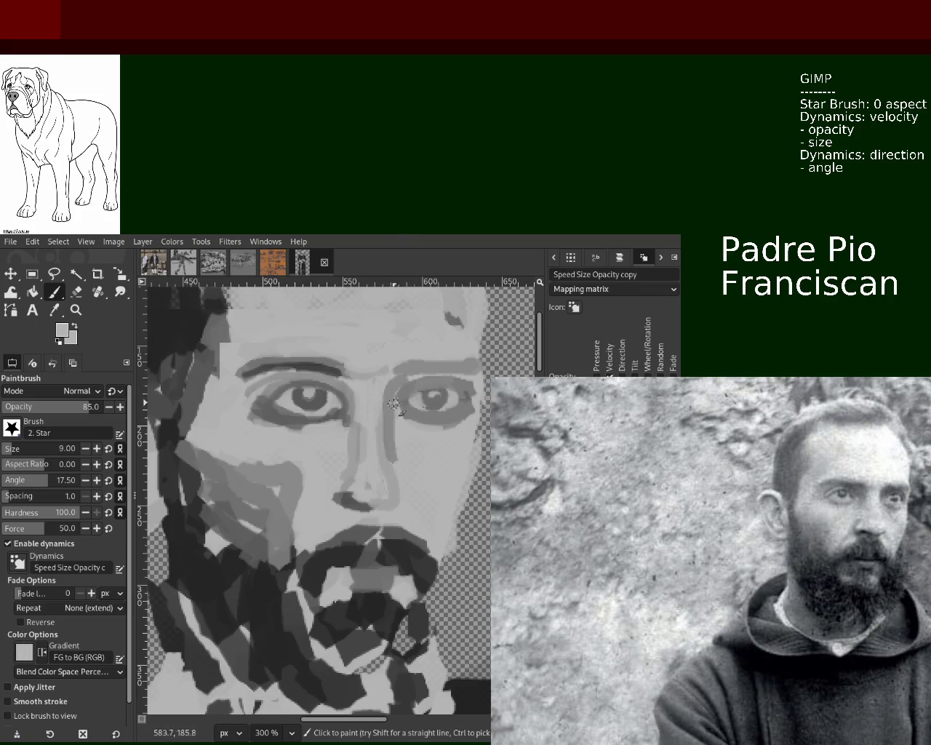
drag(399, 379, 437, 457)
key(ctrl+z)
mouse_move(393, 406)
mouse_down()
mouse_move(450, 435)
mouse_move(402, 462)
mouse_move(431, 458)
mouse_up()
key(ctrl+z)
mouse_move(396, 403)
mouse_down()
mouse_move(425, 430)
mouse_move(421, 466)
mouse_move(443, 448)
mouse_move(405, 436)
mouse_up()
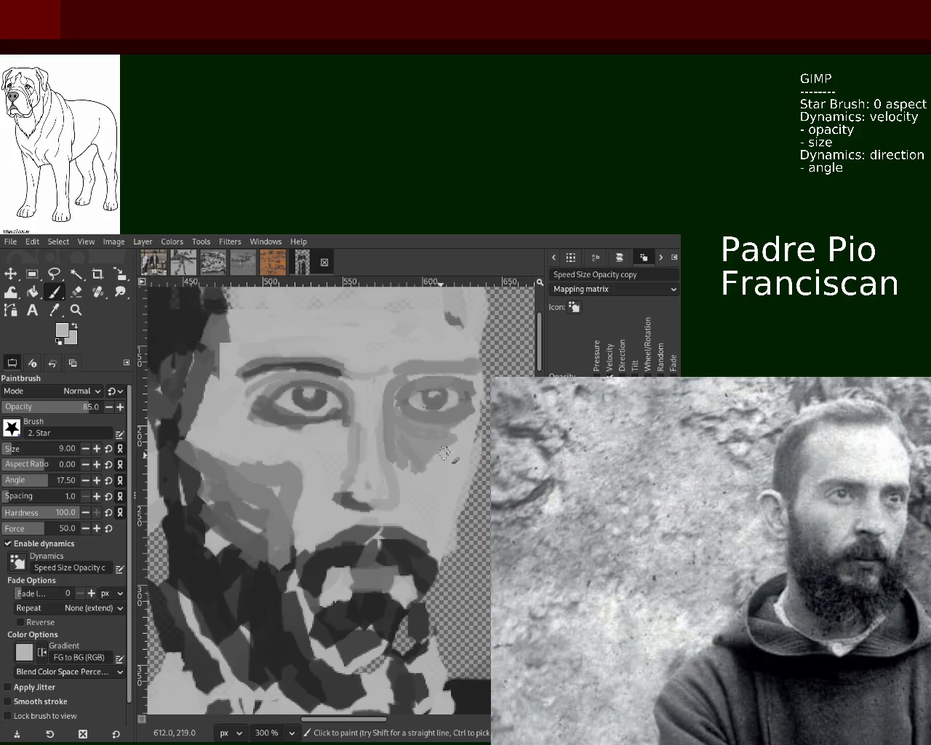
Extend darker grey shading along the lower edge of the right eye.
ctrl+click(470, 398)
ctrl+click(300, 426)
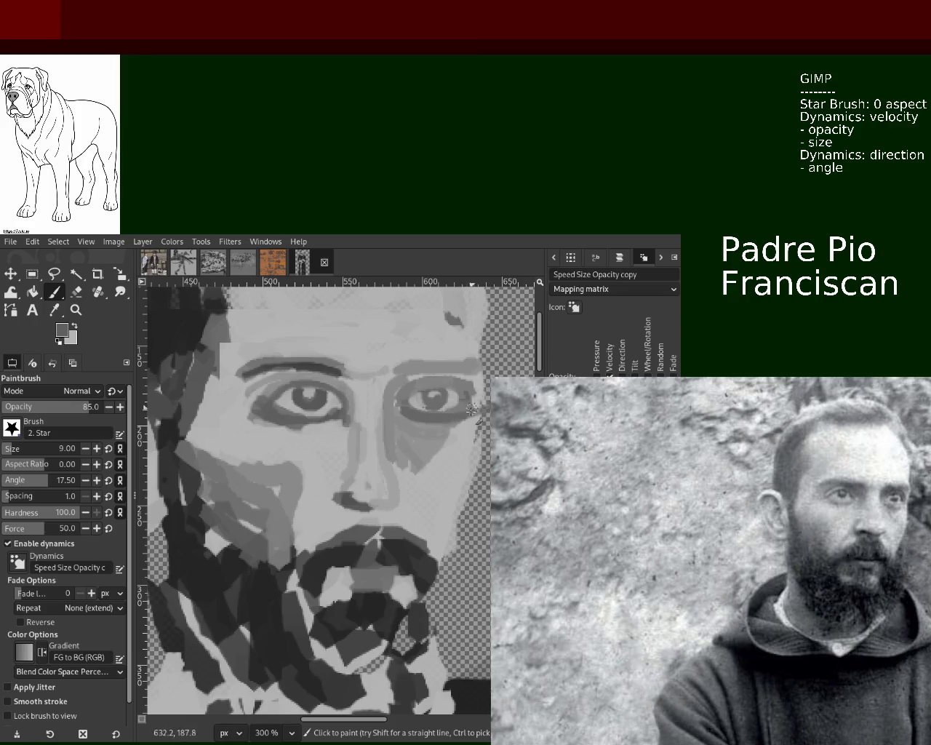
mouse_move(404, 411)
mouse_down()
mouse_move(392, 414)
mouse_move(470, 409)
mouse_up()
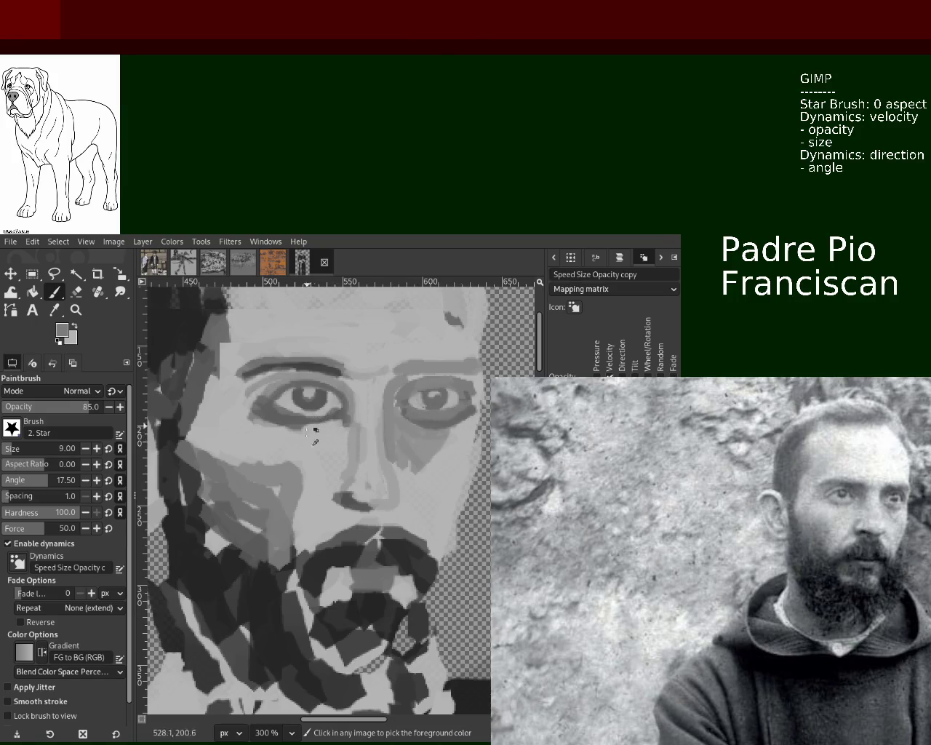
click(76, 310)
scroll(342, 444, down, 4)
Zoom in on the brows and try dark strokes across the right eyebrow, undoing them.
scroll(342, 444, up, 1)
scroll(342, 444, down, 1)
scroll(355, 435, up, 2)
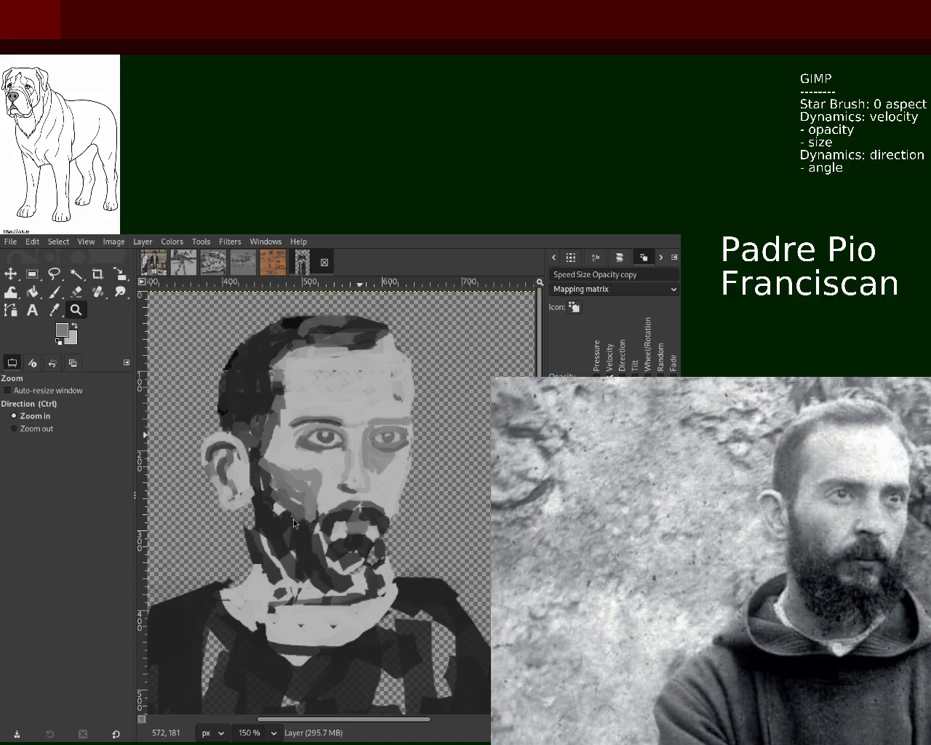
scroll(303, 424, down, 2)
scroll(304, 422, up, 4)
click(56, 294)
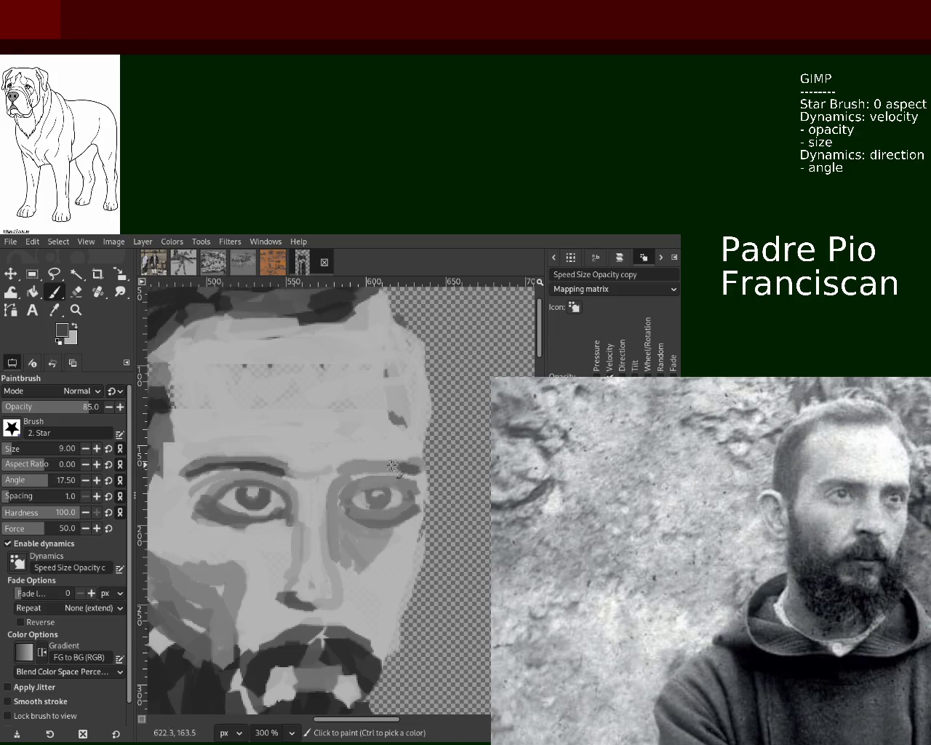
drag(412, 469, 347, 478)
key(ctrl+z)
mouse_move(412, 471)
mouse_down()
mouse_move(320, 474)
mouse_move(347, 477)
mouse_up()
key(ctrl+z)
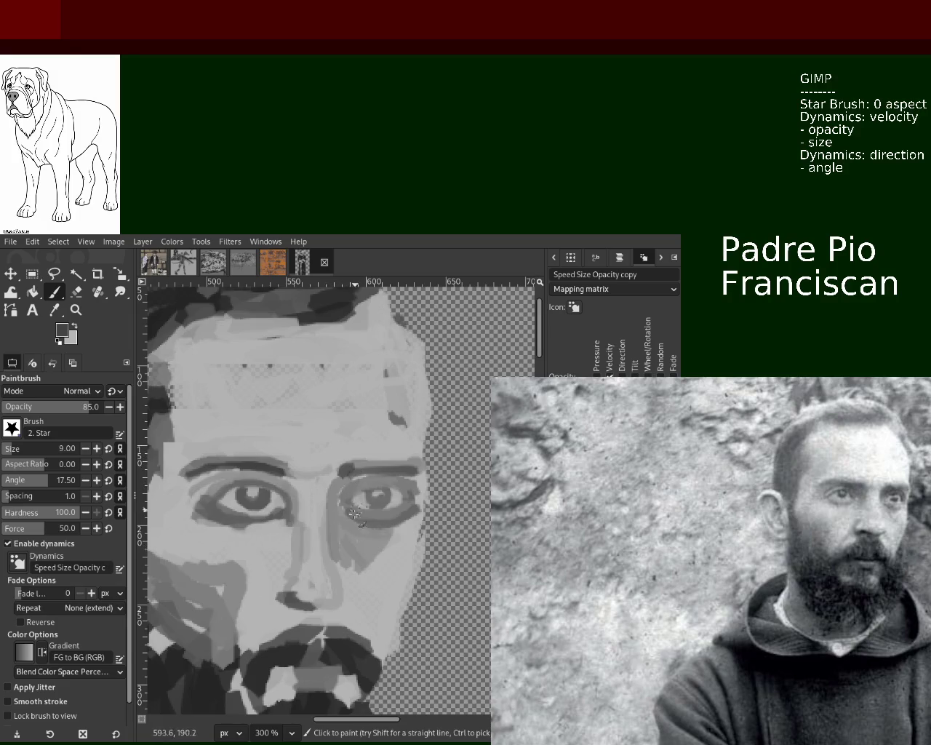
Reshape the right eyebrow with lighter grey strokes, redrawing until the length fits.
ctrl+click(390, 478)
drag(348, 468, 416, 471)
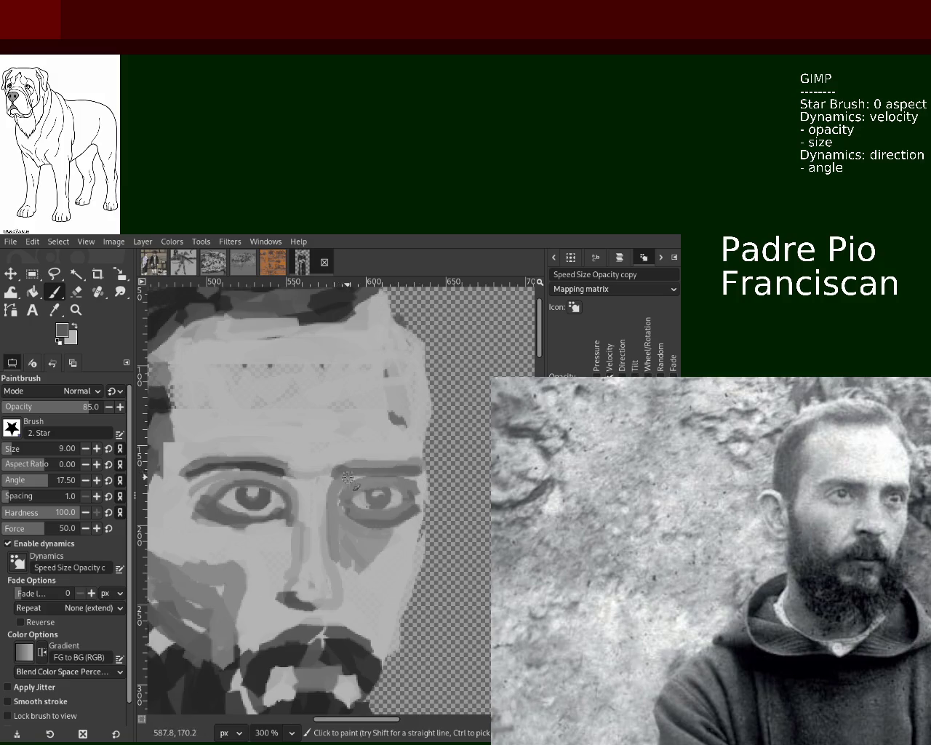
drag(336, 469, 445, 466)
key(ctrl+z)
drag(339, 470, 415, 470)
key(ctrl+z)
drag(326, 473, 430, 480)
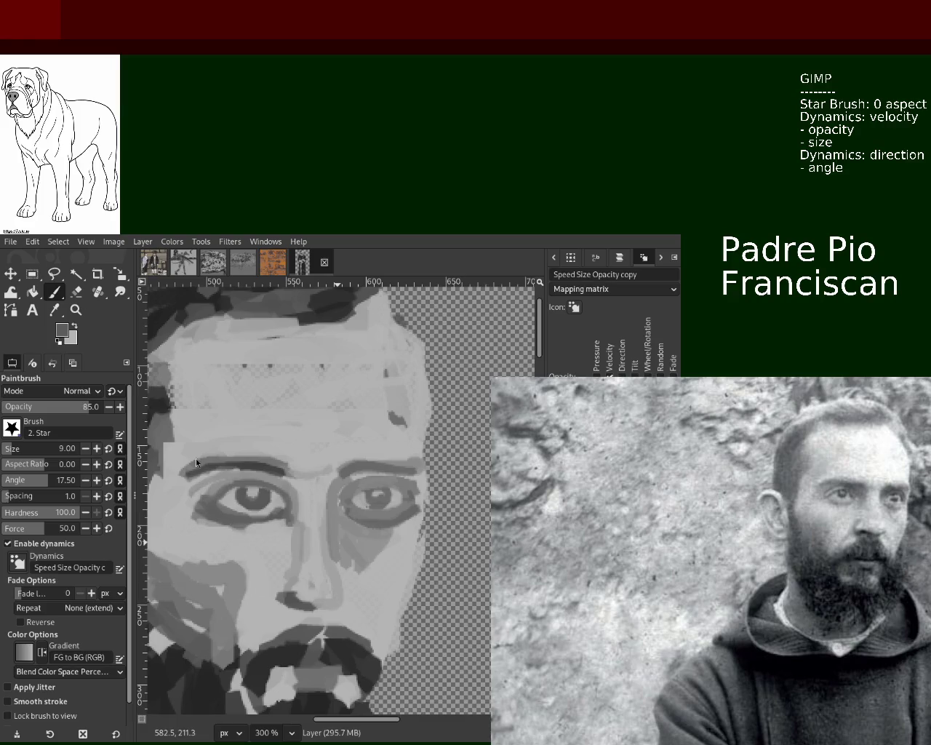
drag(426, 464, 343, 464)
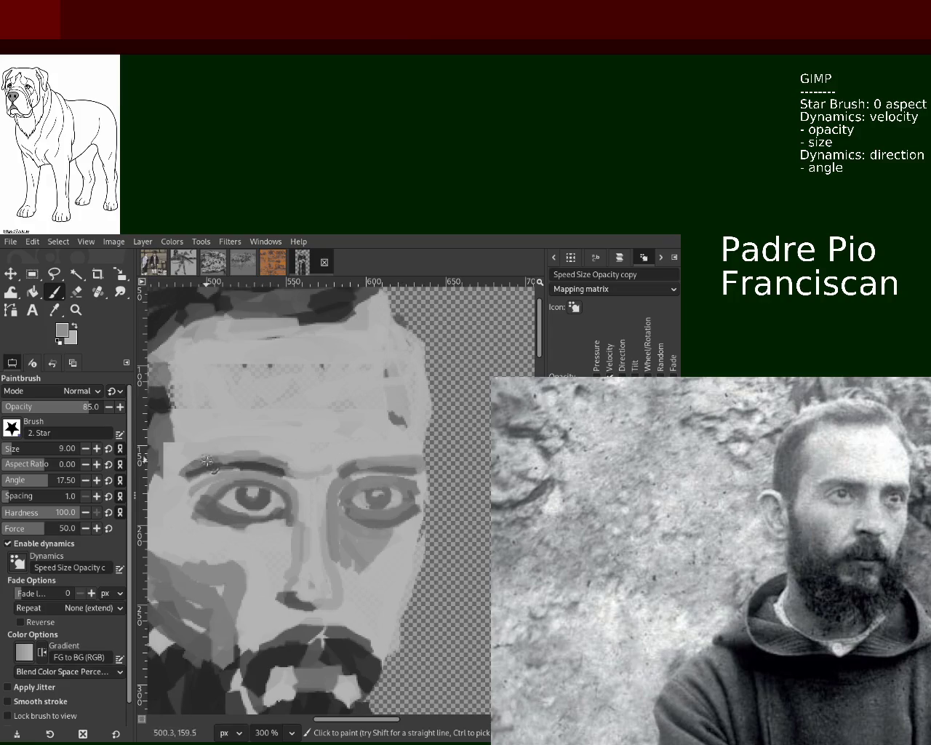
Darken and define the left eyebrow, then zoom out to check the whole figure.
ctrl+click(272, 461)
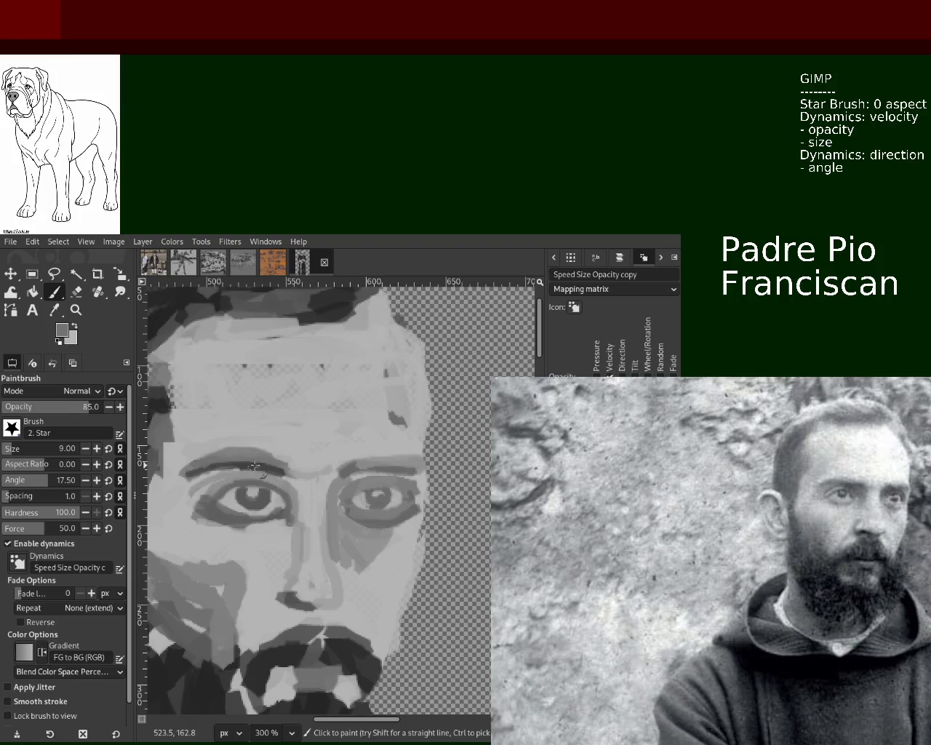
drag(270, 462, 209, 469)
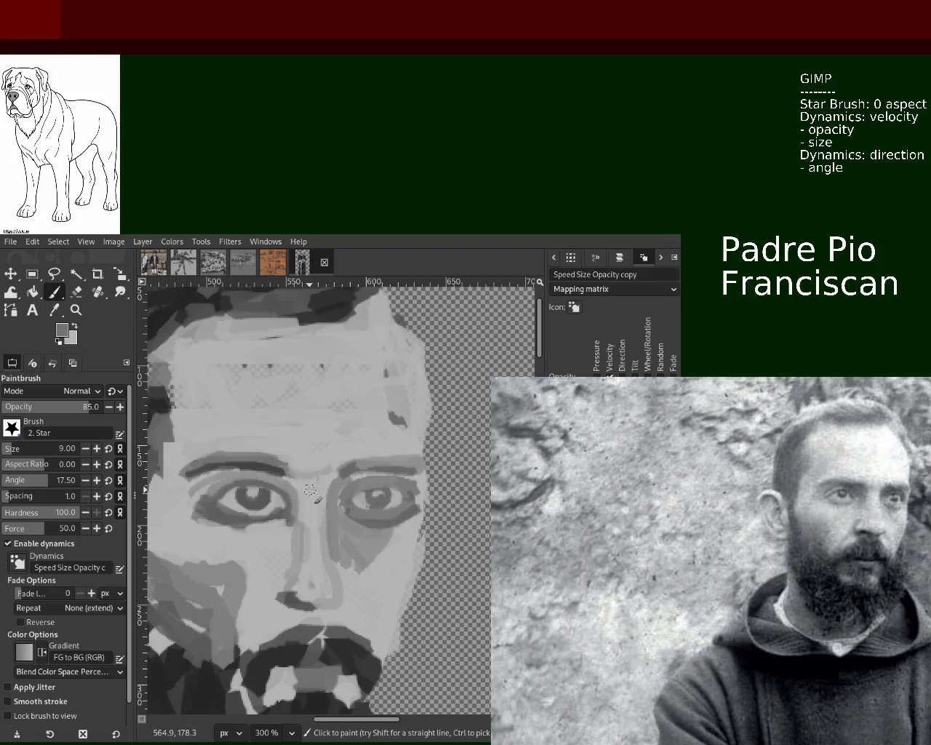
click(75, 309)
ctrl+click(358, 393)
ctrl+click(359, 393)
click(358, 393)
click(359, 393)
click(359, 393)
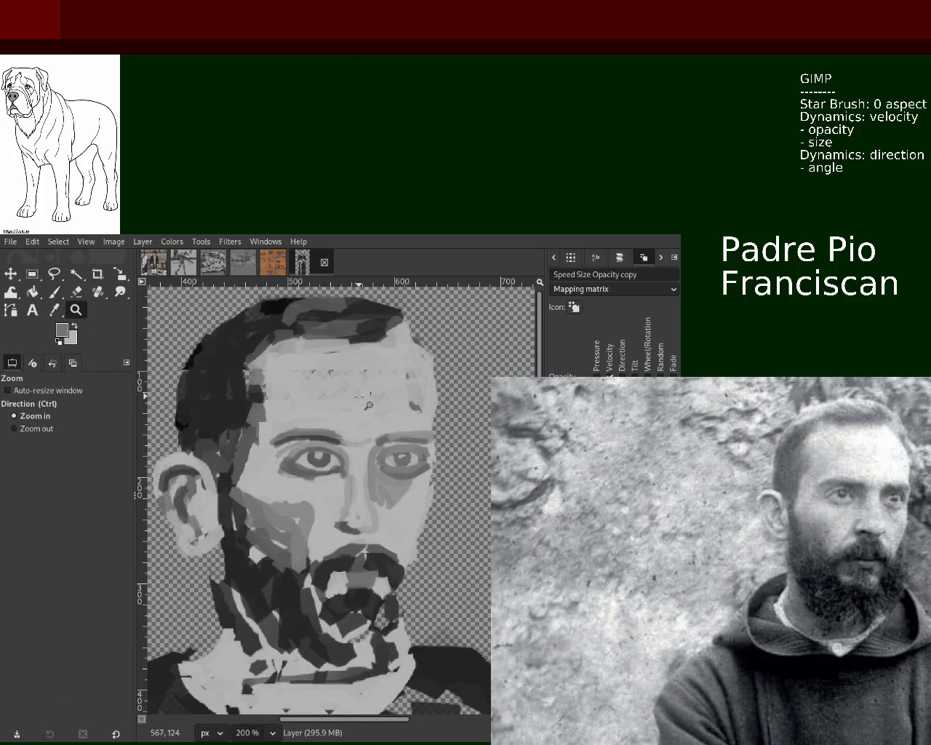
ctrl+click(352, 392)
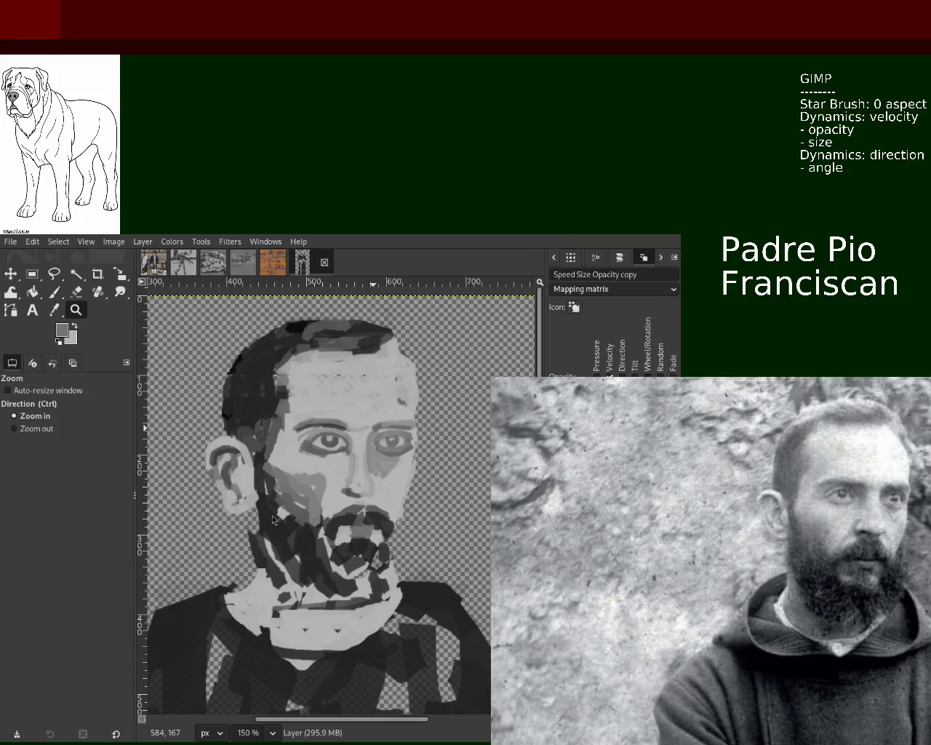
ctrl+click(326, 440)
Paint a light grey stroke along the right eye's upper lid.
click(335, 437)
click(335, 436)
key(p)
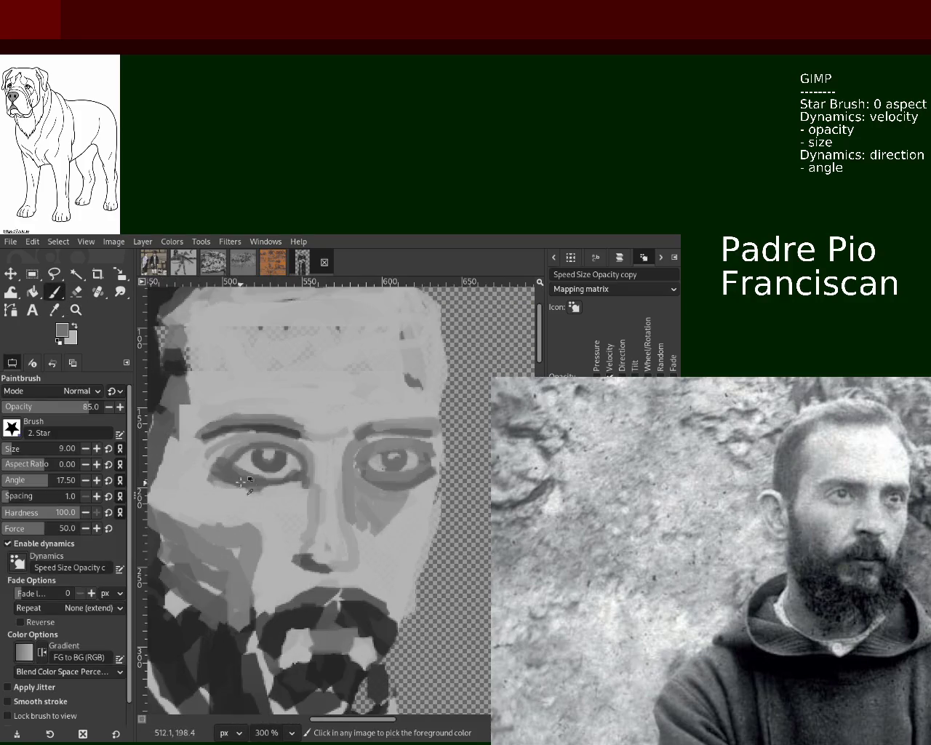
drag(360, 440, 440, 446)
key(ctrl+z)
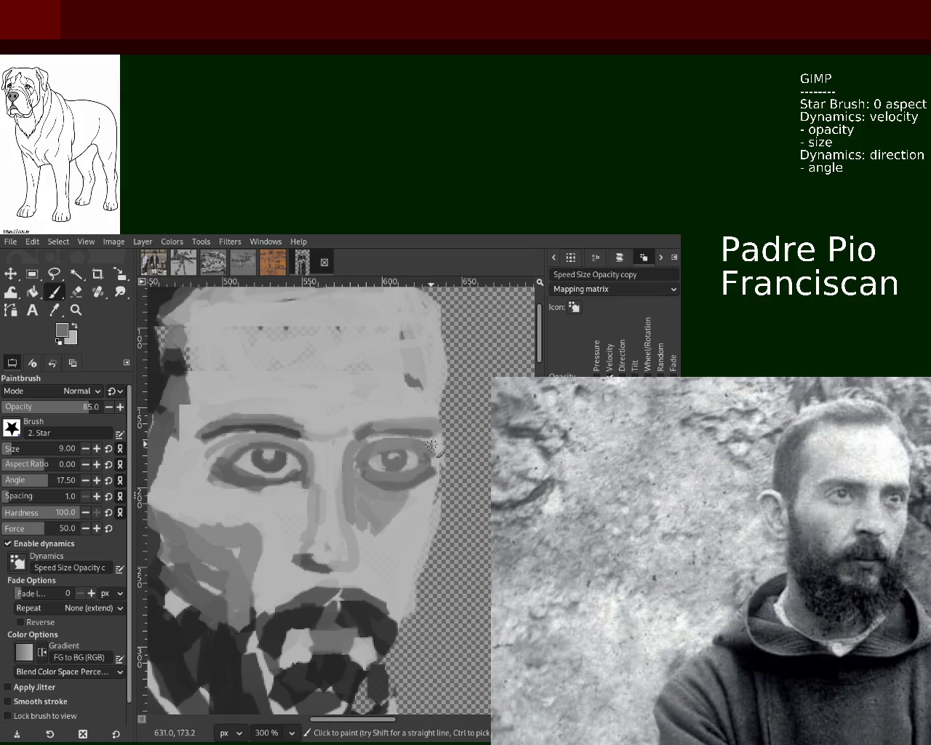
drag(358, 444, 436, 447)
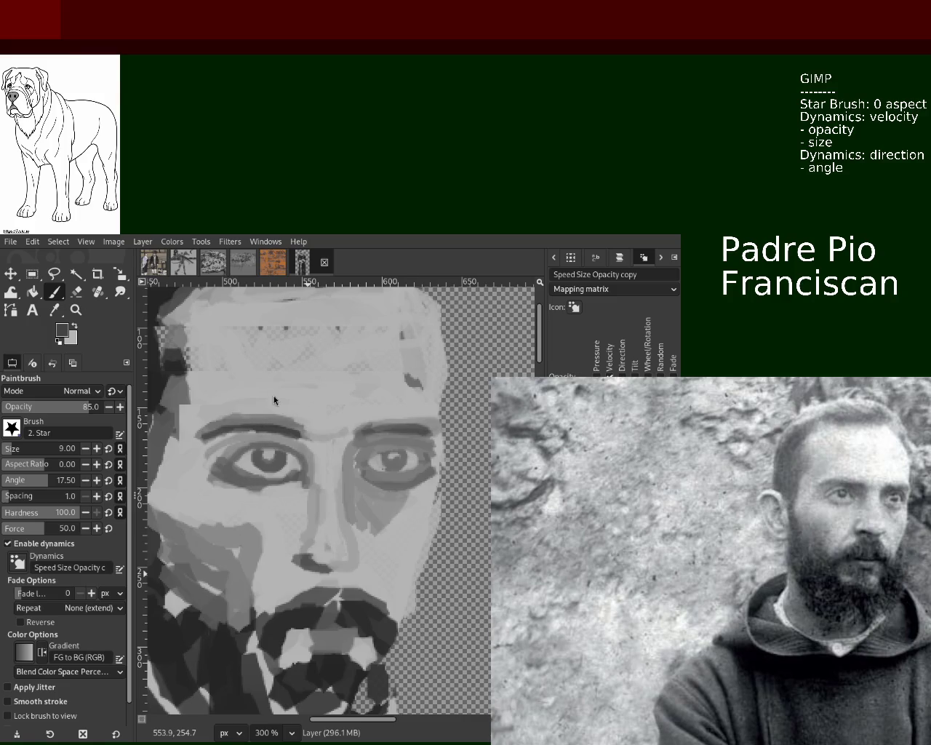
Repaint both eyebrows darker and thicker.
drag(436, 424, 355, 427)
key(ctrl+z)
drag(432, 424, 356, 427)
drag(299, 422, 235, 425)
key(ctrl+z)
drag(302, 422, 211, 427)
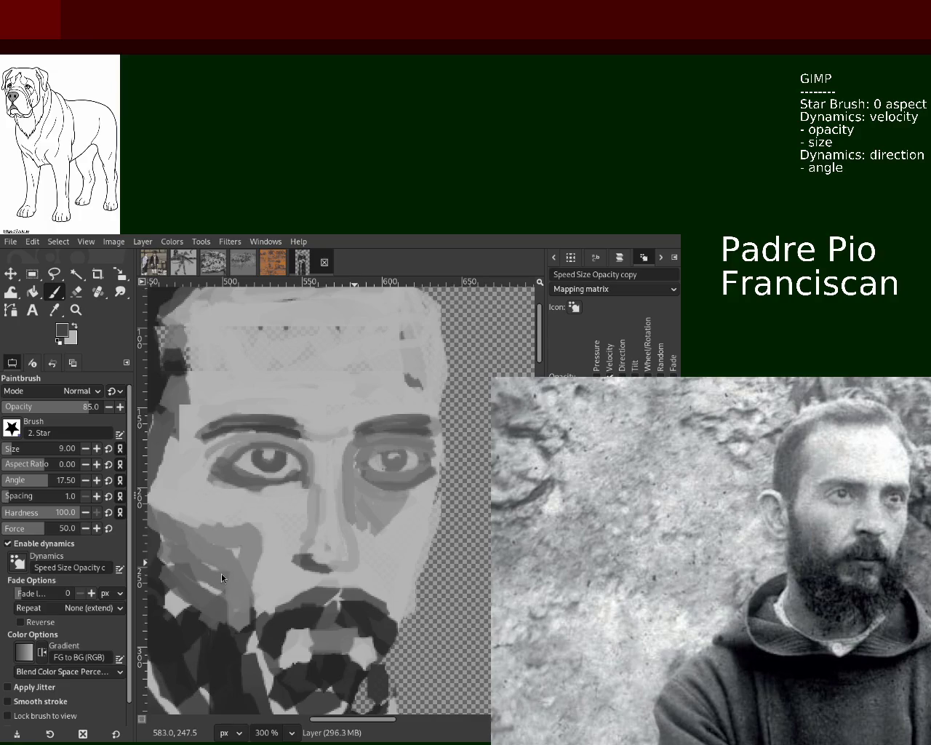
Sample light and dark greys from the face and cheek.
ctrl+click(198, 541)
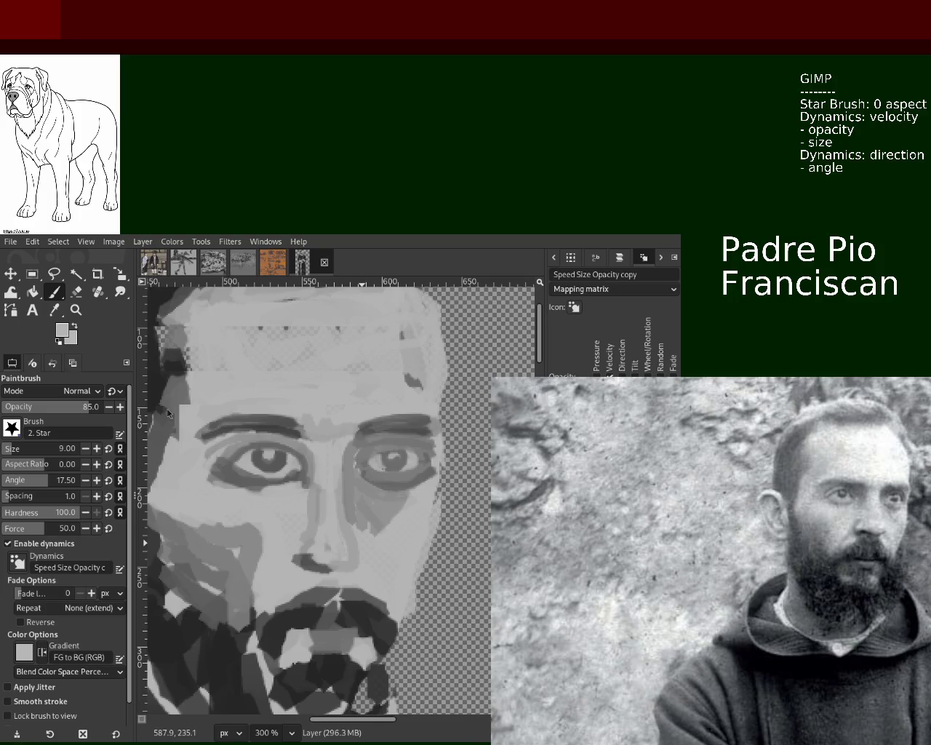
ctrl+click(250, 478)
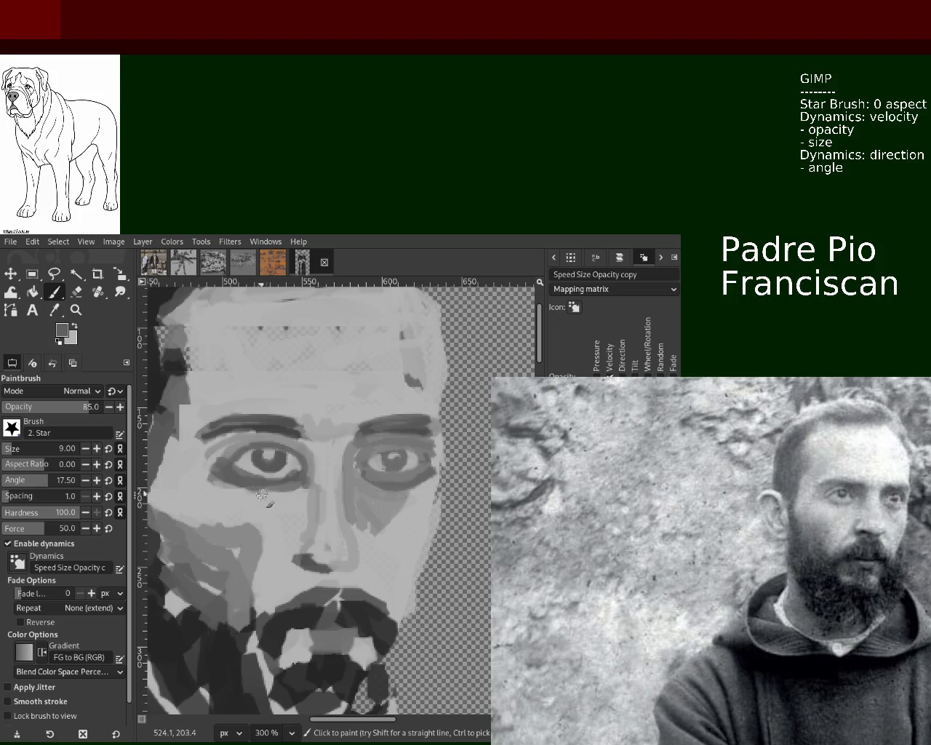
ctrl+click(287, 514)
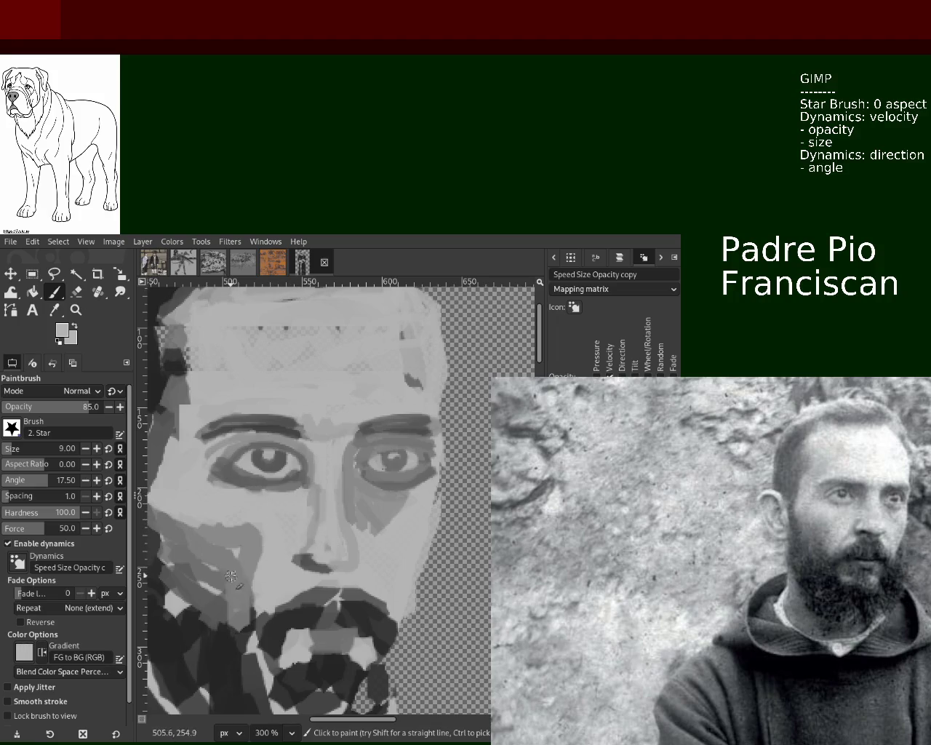
click(76, 309)
Zoom the view to 300% on the portrait's face, ending with the Eraser selected.
scroll(337, 413, down, 2)
scroll(337, 413, down, 2)
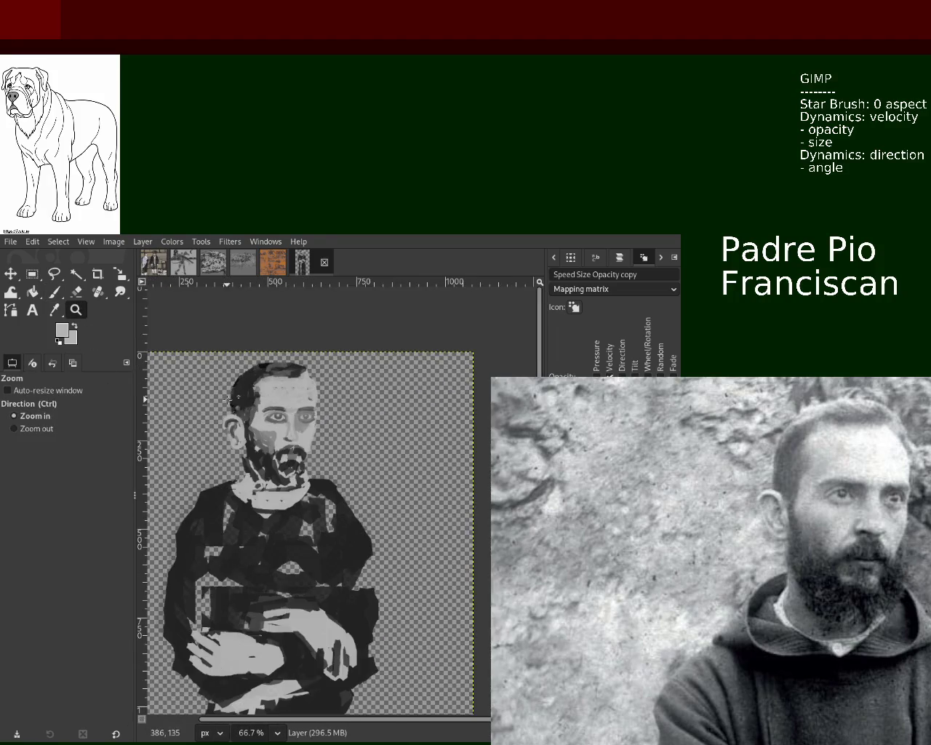
scroll(327, 451, up, 2)
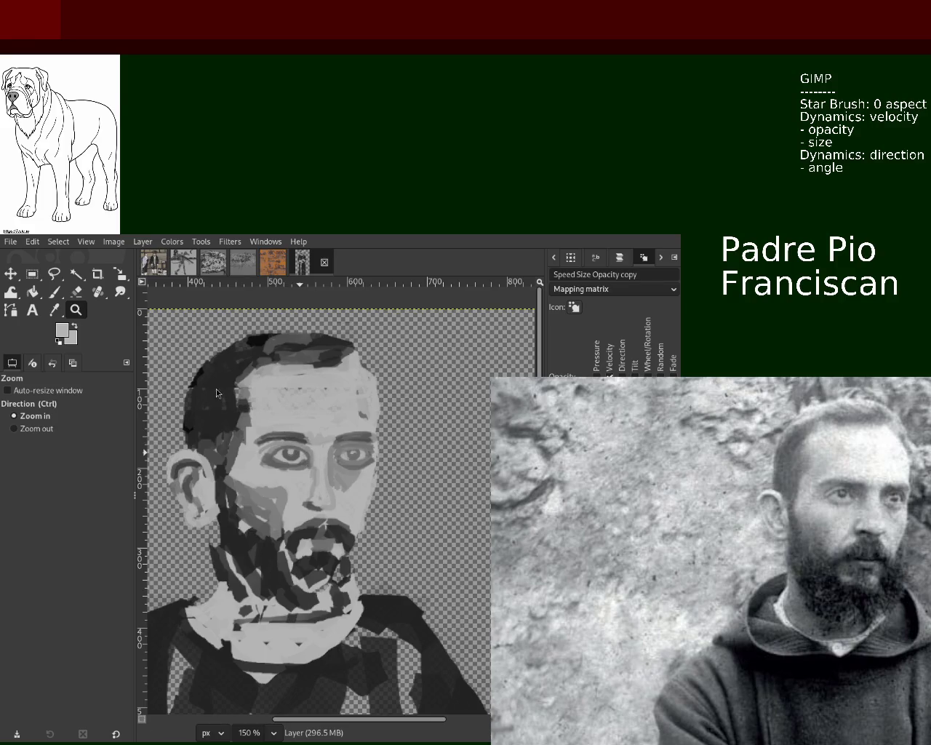
scroll(229, 395, down, 2)
scroll(277, 451, down, 4)
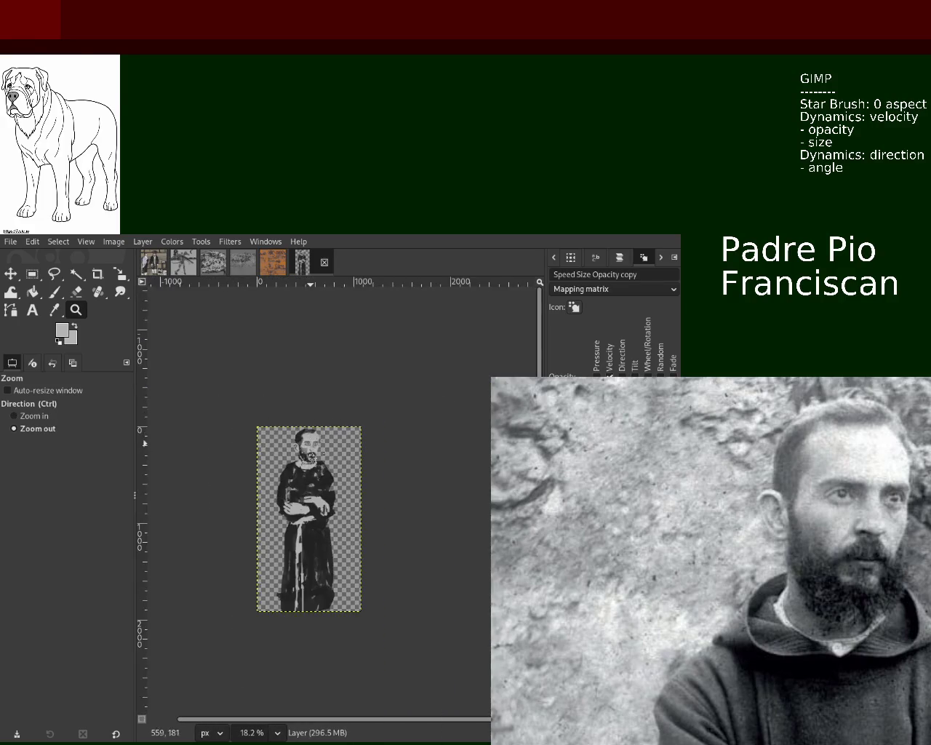
scroll(307, 492, up, 1)
scroll(307, 492, up, 2)
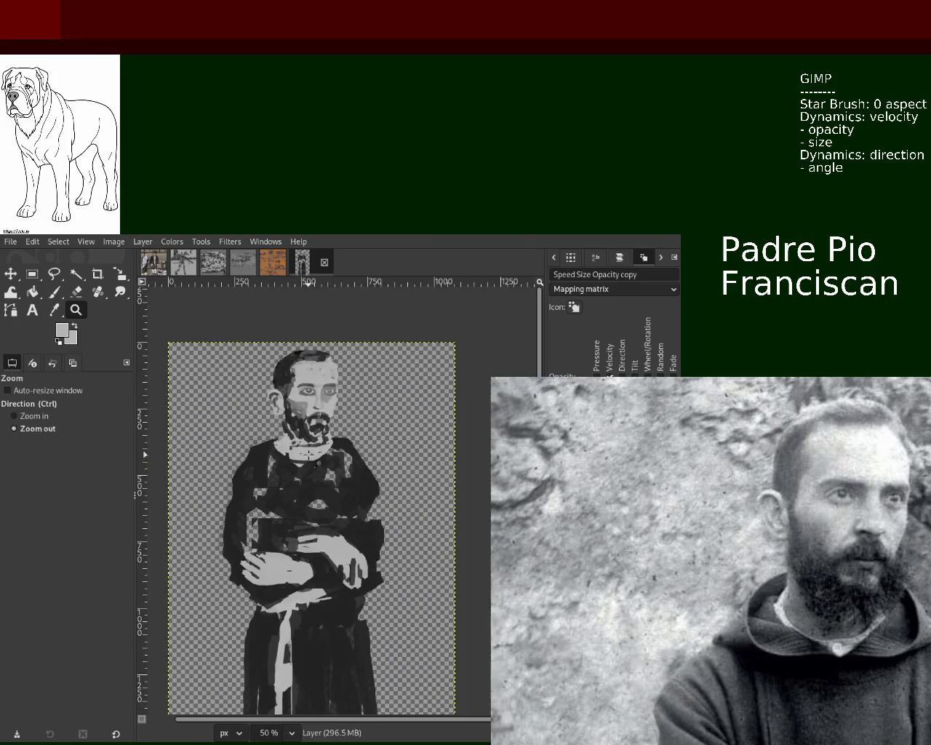
scroll(334, 451, up, 1)
scroll(356, 418, up, 2)
scroll(357, 420, down, 1)
scroll(328, 473, down, 2)
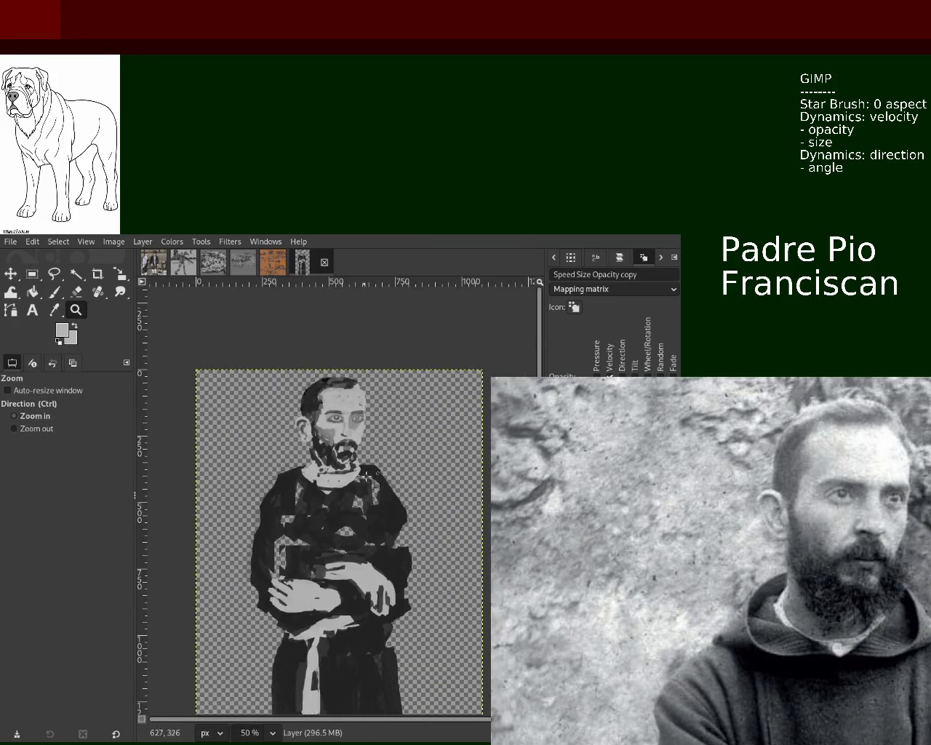
scroll(291, 525, up, 1)
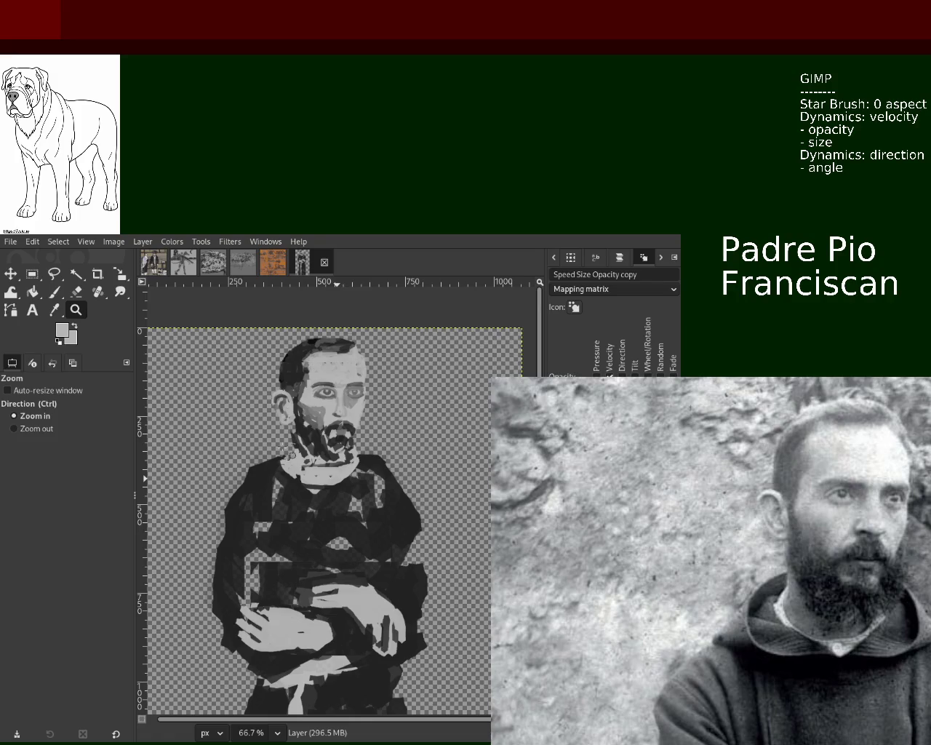
scroll(282, 447, down, 1)
scroll(218, 407, up, 2)
scroll(182, 393, up, 1)
scroll(146, 378, up, 1)
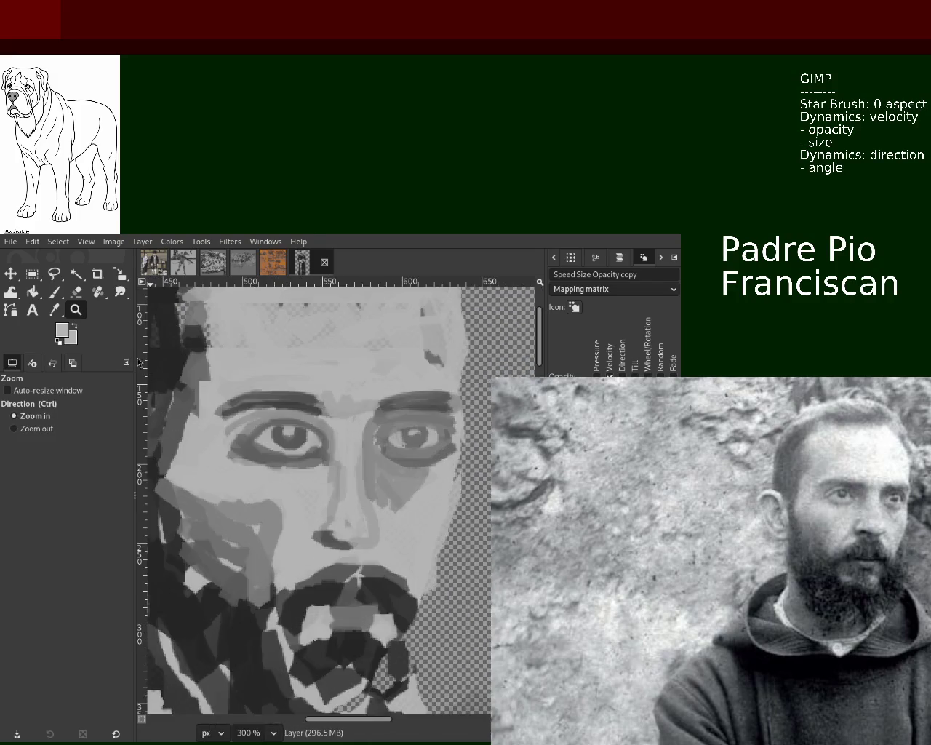
click(75, 291)
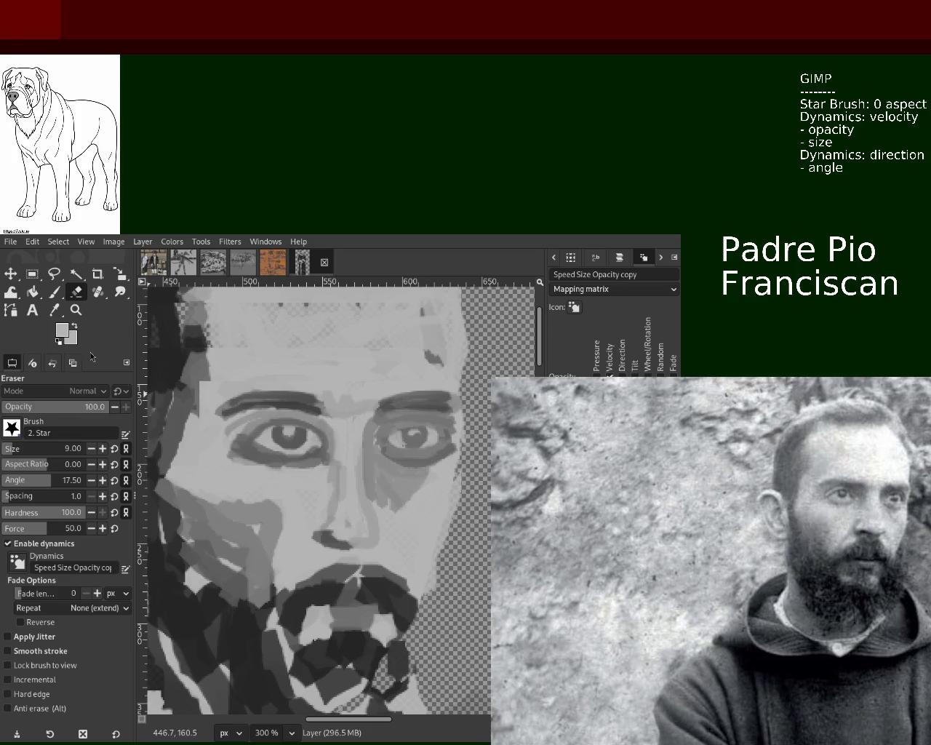
Paint dark grey strokes into the beard and moustache with the star brush.
click(54, 292)
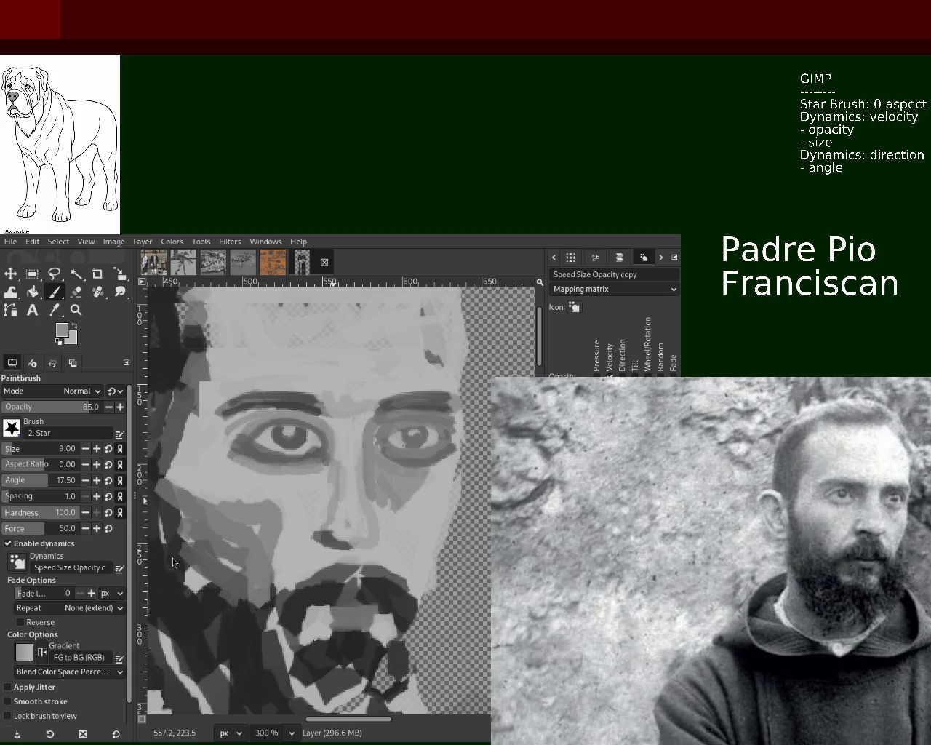
ctrl+click(364, 593)
mouse_move(358, 577)
mouse_down()
mouse_move(353, 604)
mouse_move(356, 582)
mouse_move(336, 601)
mouse_up()
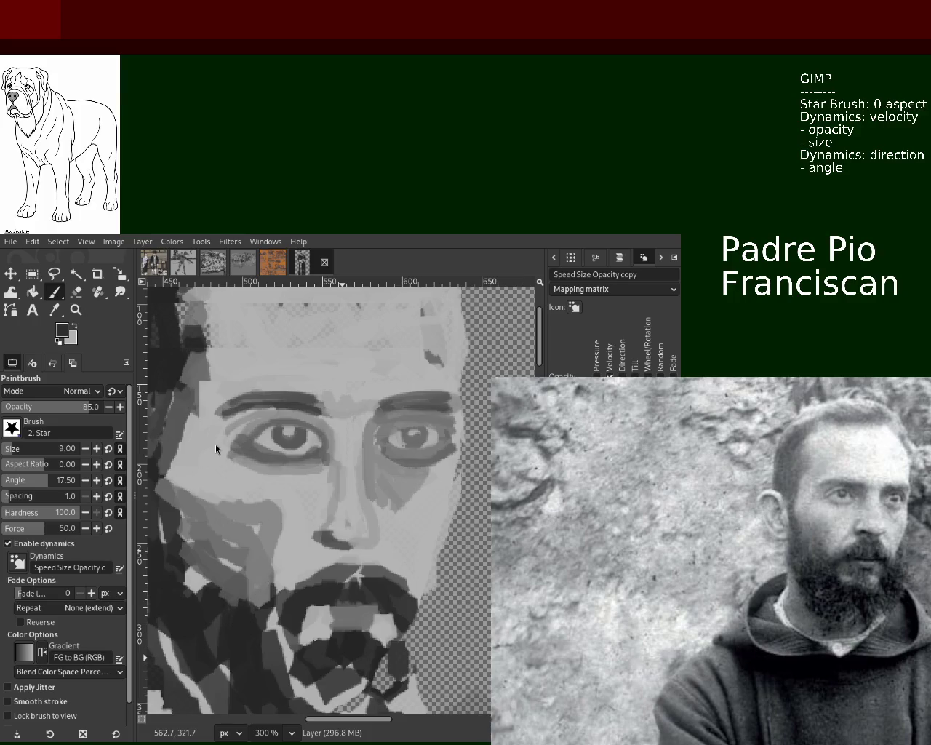
drag(344, 583, 347, 604)
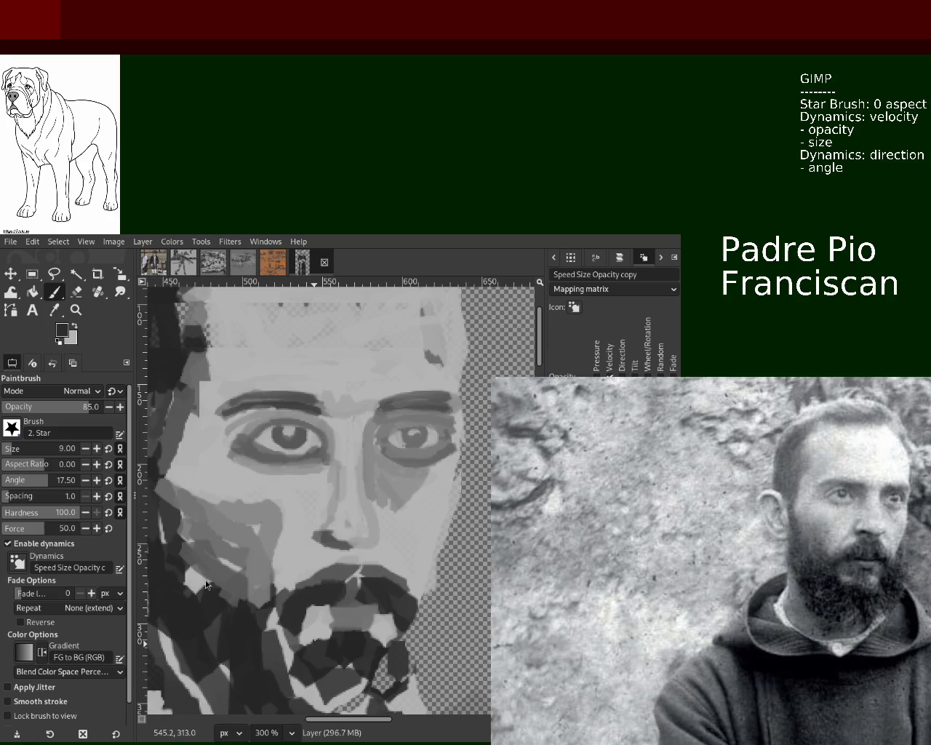
Darken the left eye's lower rim with a sampled darker grey.
ctrl+click(233, 429)
ctrl+click(237, 447)
click(246, 459)
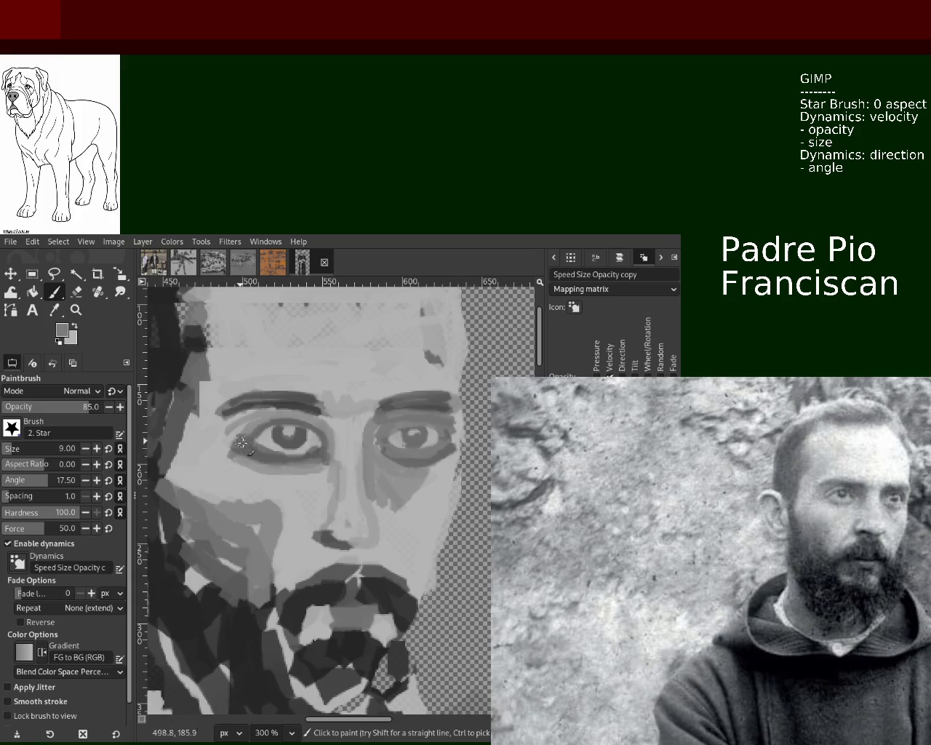
key(ctrl+z)
drag(240, 460, 295, 466)
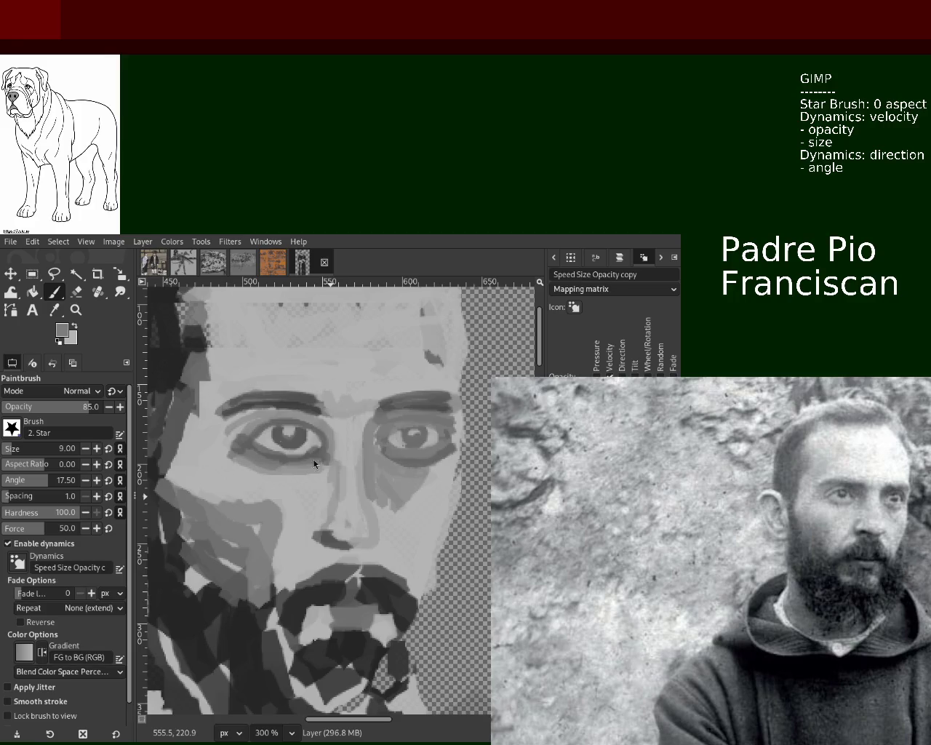
Add darker shading under the right eye and lighten the area near the nose tip.
key(ctrl)
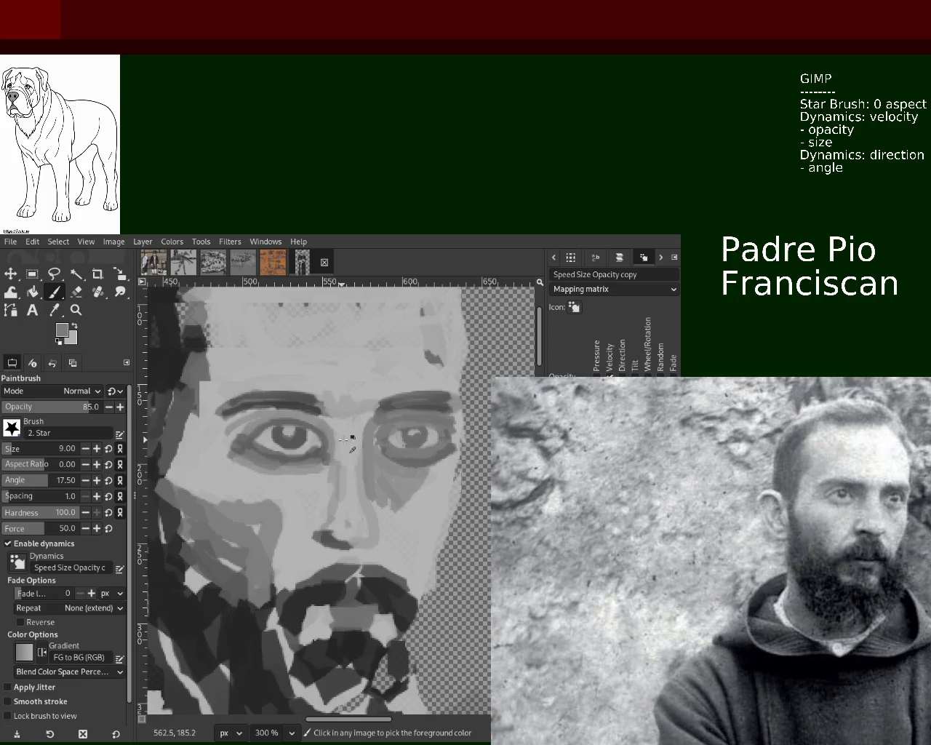
ctrl+click(342, 439)
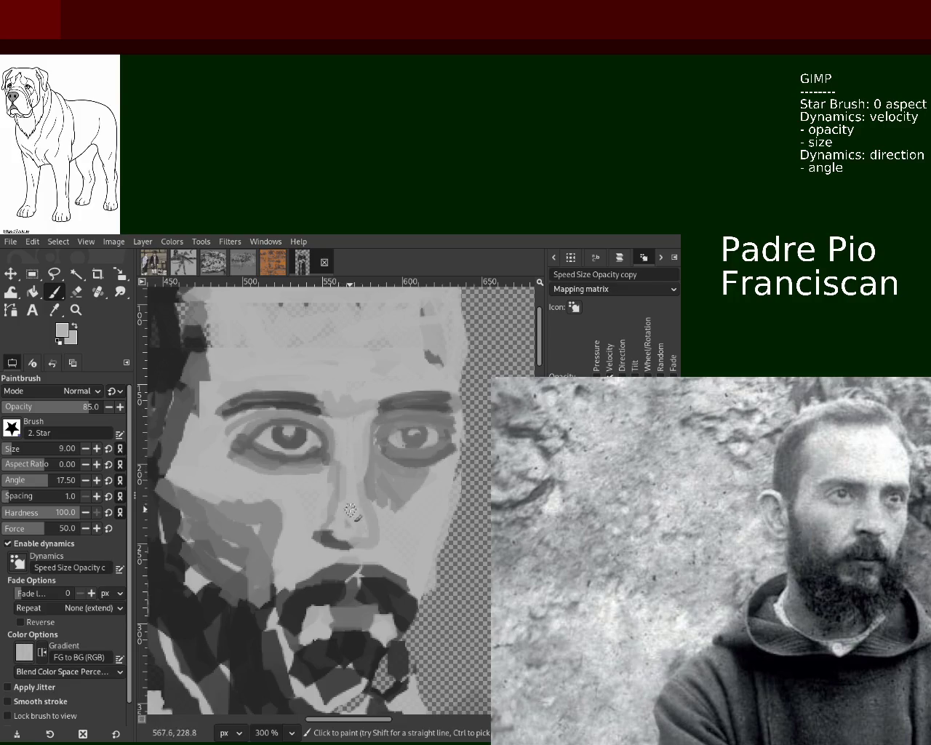
drag(381, 410, 369, 440)
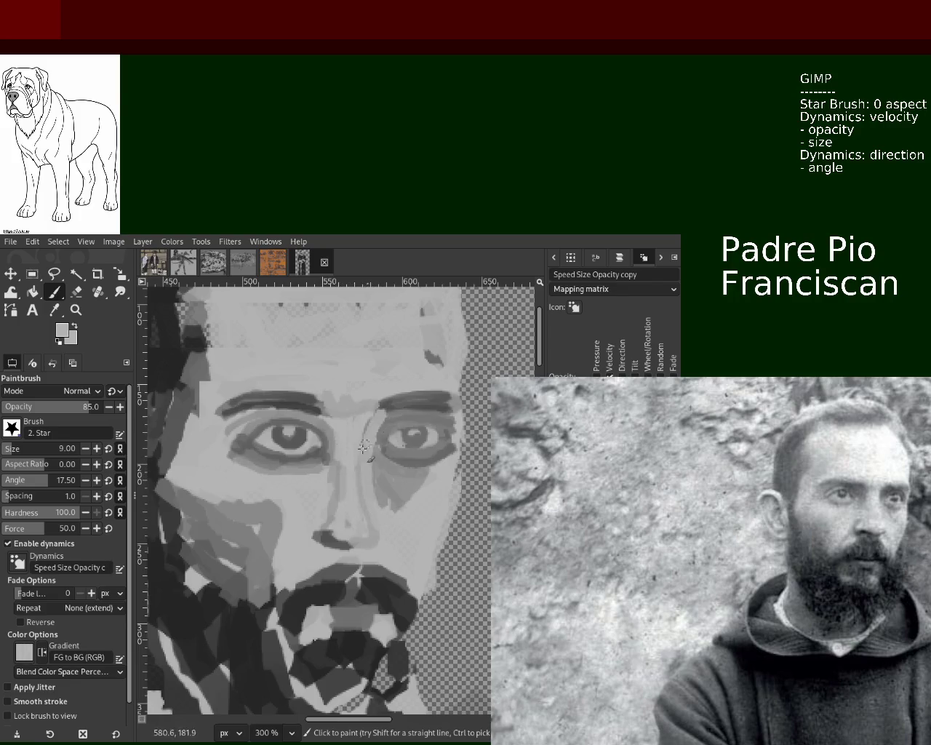
key(ctrl+z)
ctrl+click(370, 441)
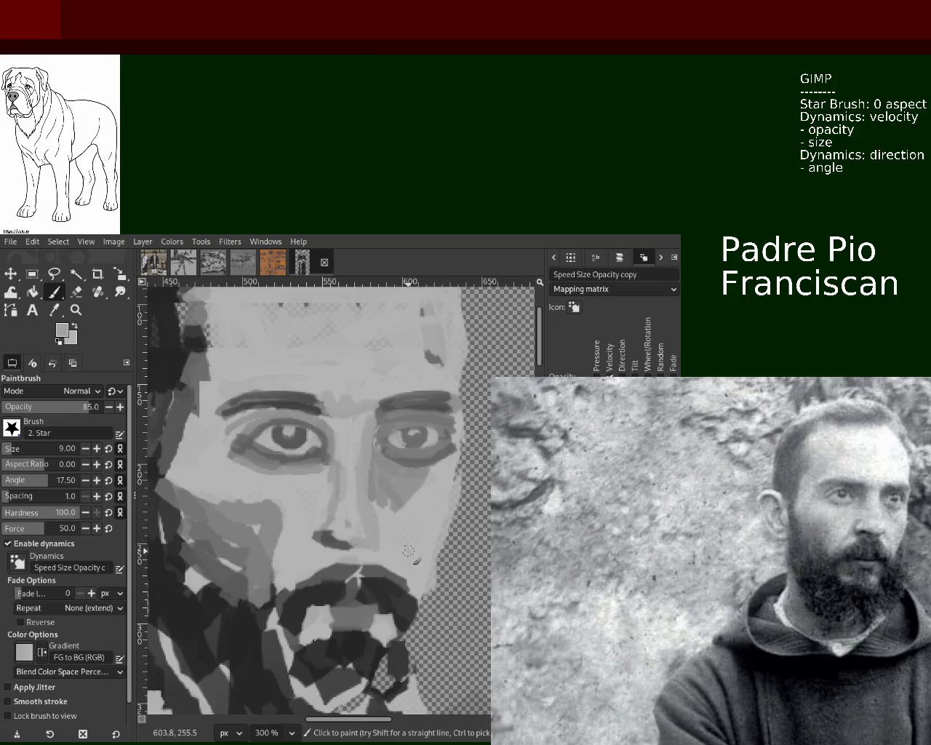
ctrl+click(389, 562)
mouse_move(368, 421)
mouse_down()
mouse_move(393, 549)
mouse_move(374, 494)
mouse_move(371, 426)
mouse_up()
ctrl+click(371, 530)
ctrl+click(386, 469)
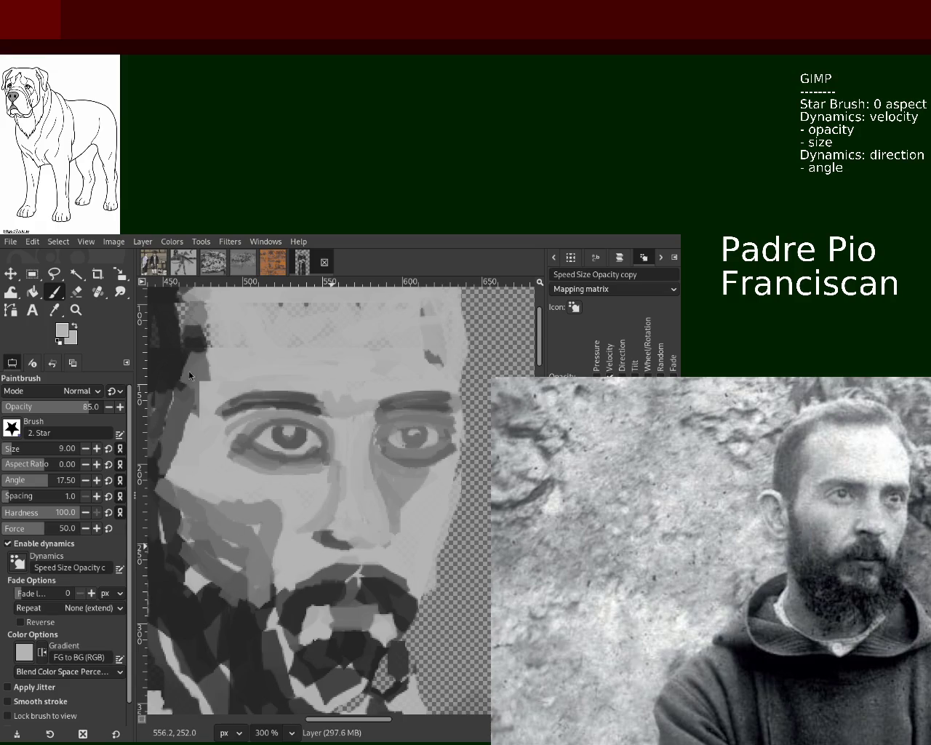
Darken the nostril shape and lighten its left part.
ctrl+click(331, 539)
mouse_move(324, 537)
mouse_down()
mouse_move(351, 539)
mouse_move(319, 542)
mouse_up()
ctrl+click(349, 557)
ctrl+click(323, 592)
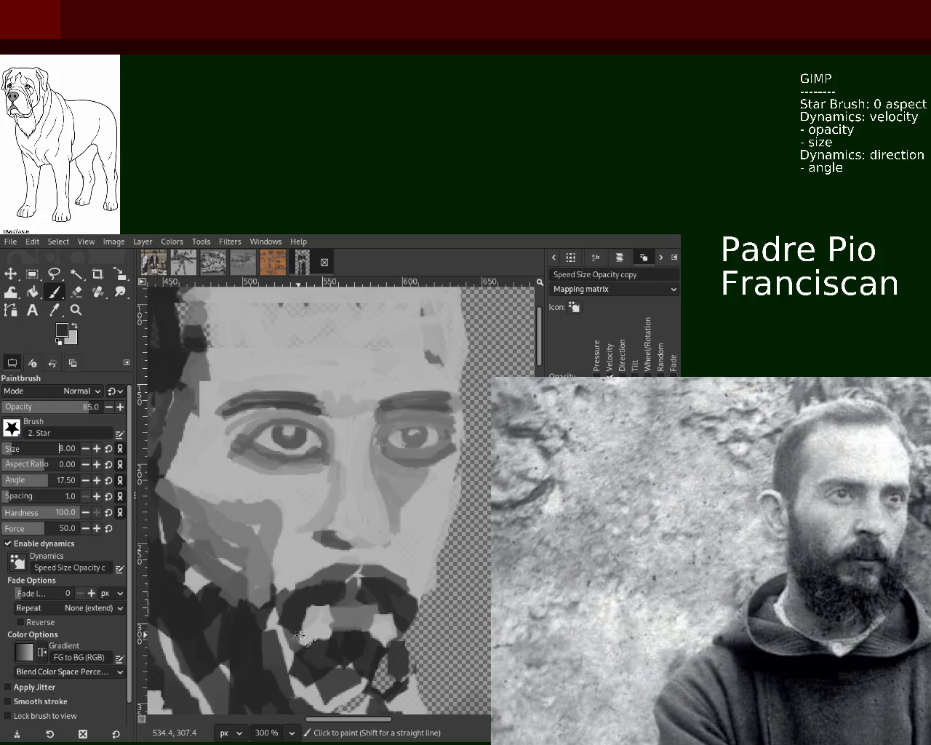
Paint a dark line across the mouth and mid-grey over the lower lip.
mouse_move(309, 614)
mouse_down()
mouse_move(388, 605)
mouse_move(378, 611)
mouse_up()
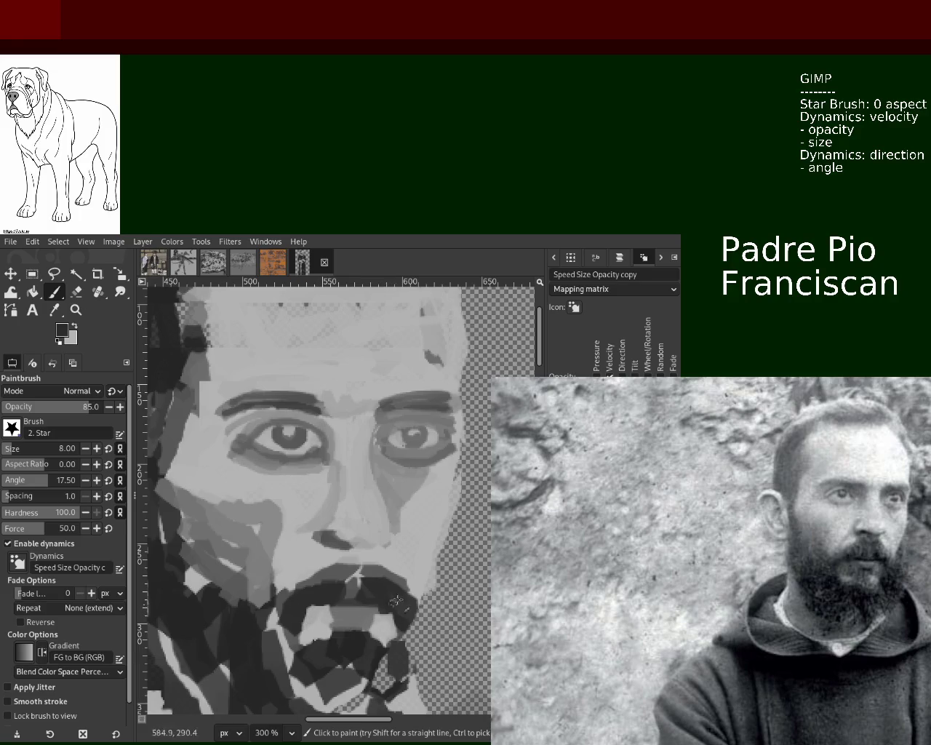
key(ctrl+z)
key(ctrl+z)
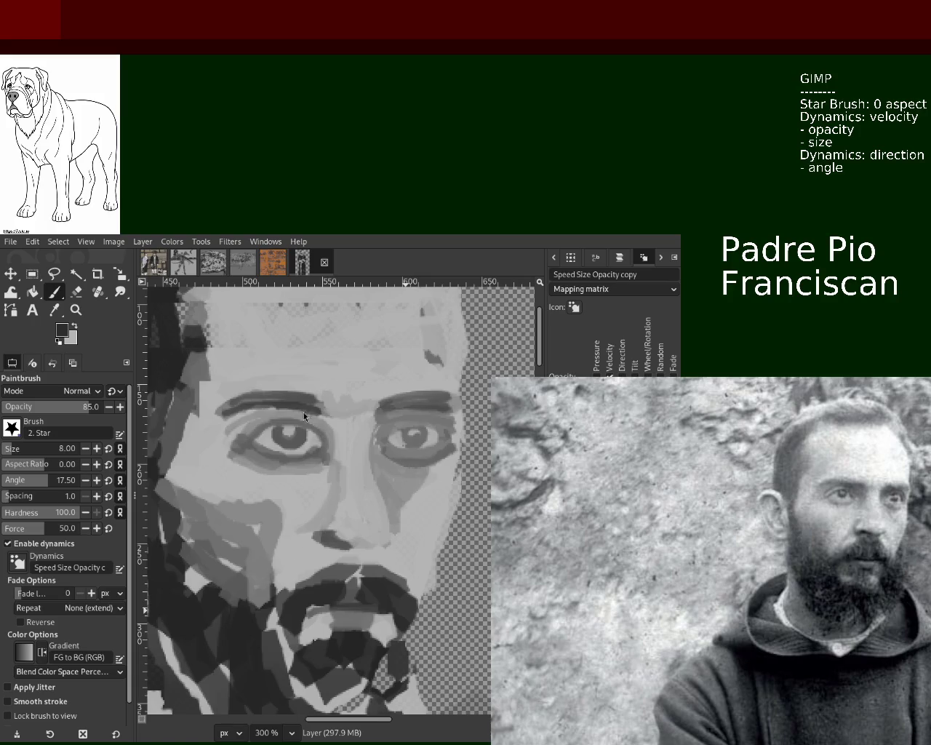
key(ctrl+y)
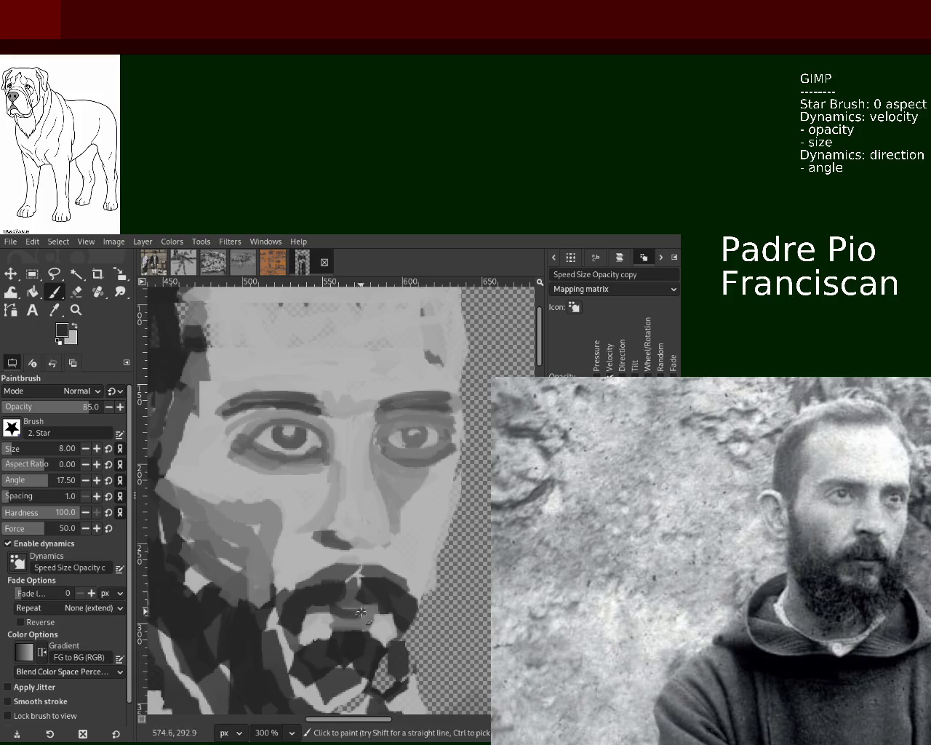
key(ctrl+y)
key(ctrl+z)
key(ctrl+y)
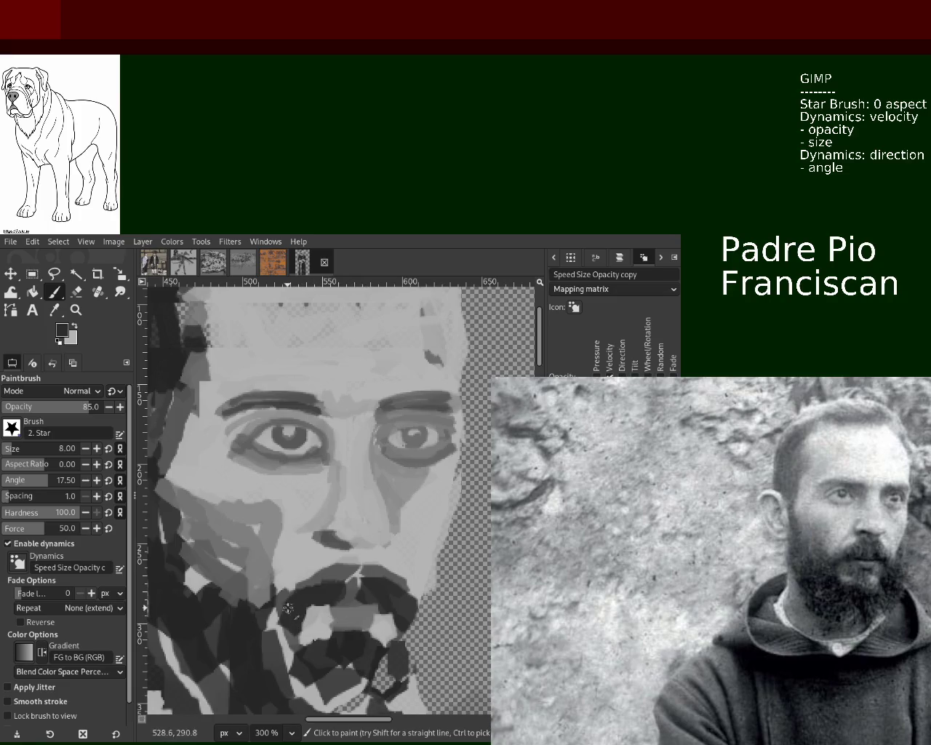
mouse_move(320, 603)
mouse_down()
mouse_move(396, 611)
mouse_move(415, 624)
mouse_move(418, 649)
mouse_up()
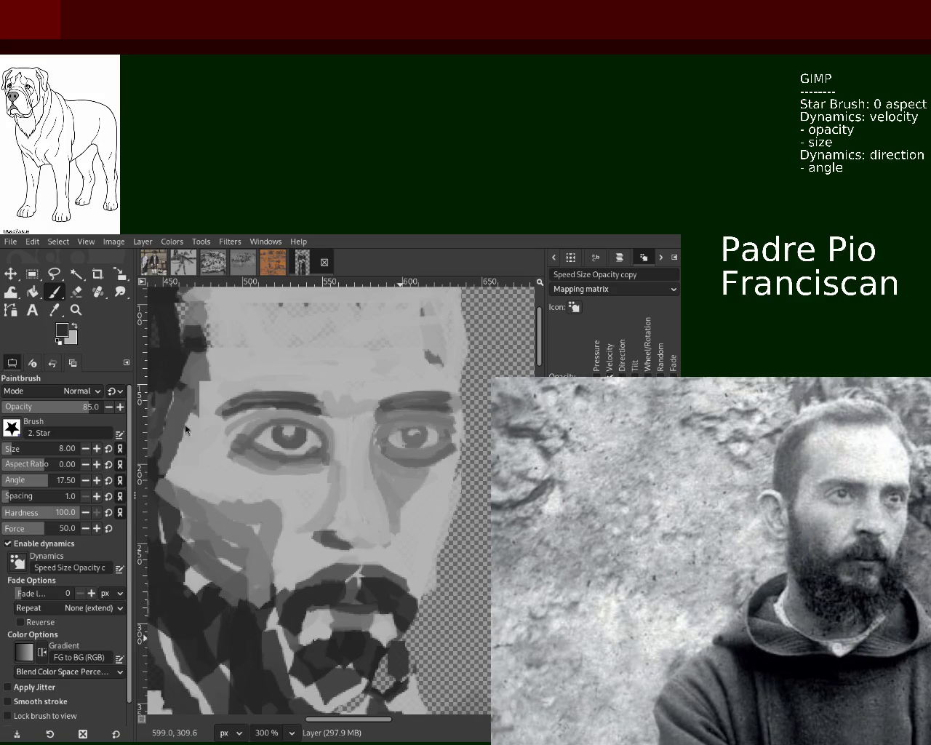
ctrl+click(330, 608)
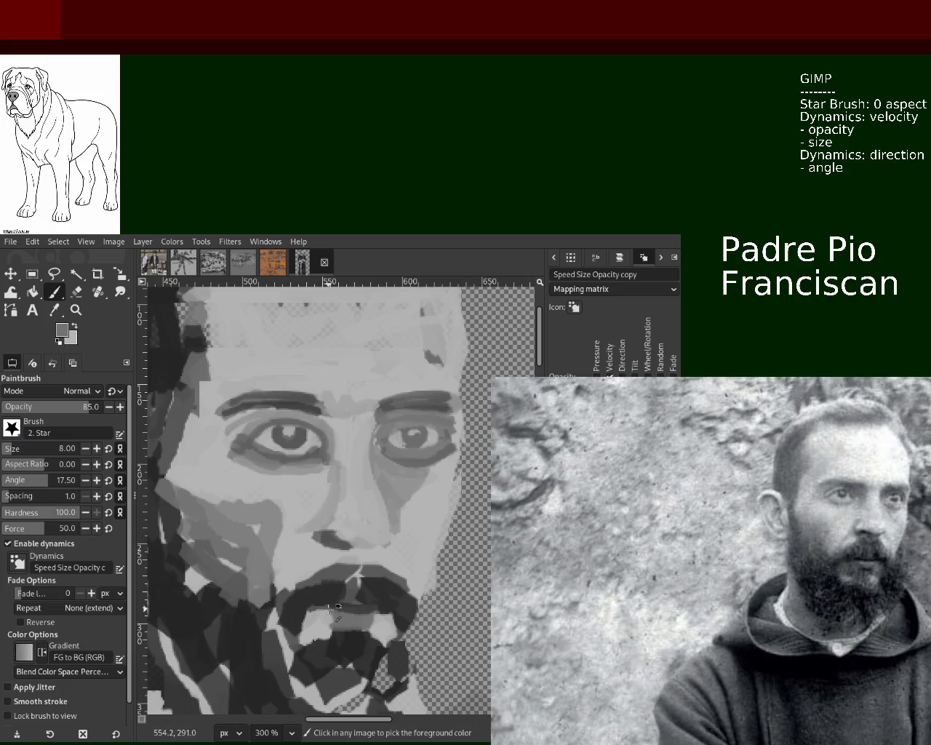
drag(324, 618, 376, 628)
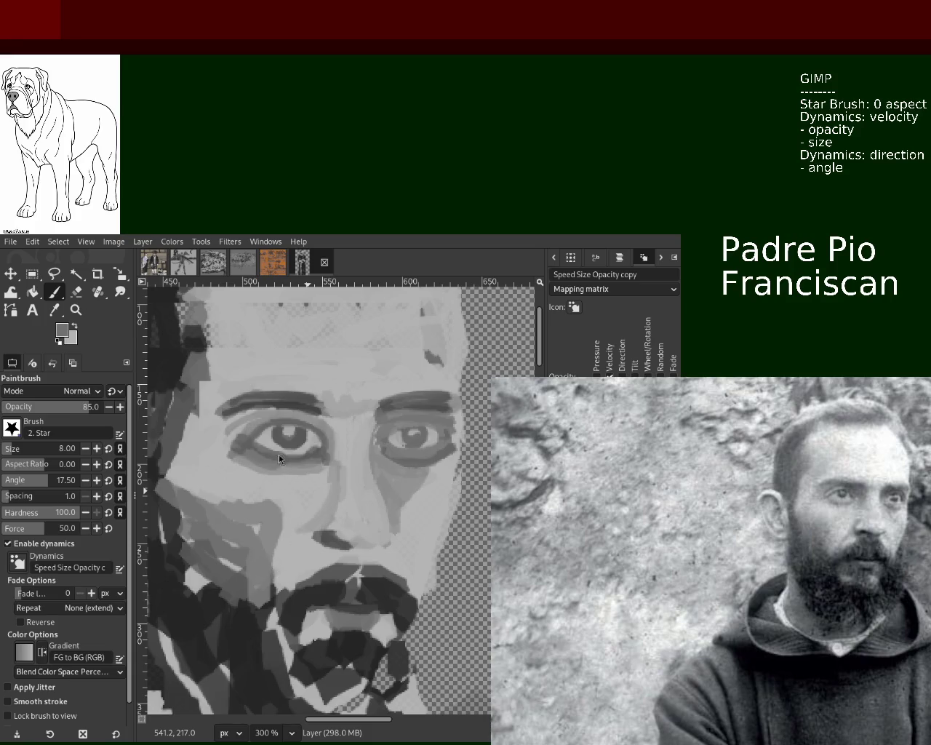
Lighten the dark shading below the right eye with a lighter face grey.
ctrl+click(418, 477)
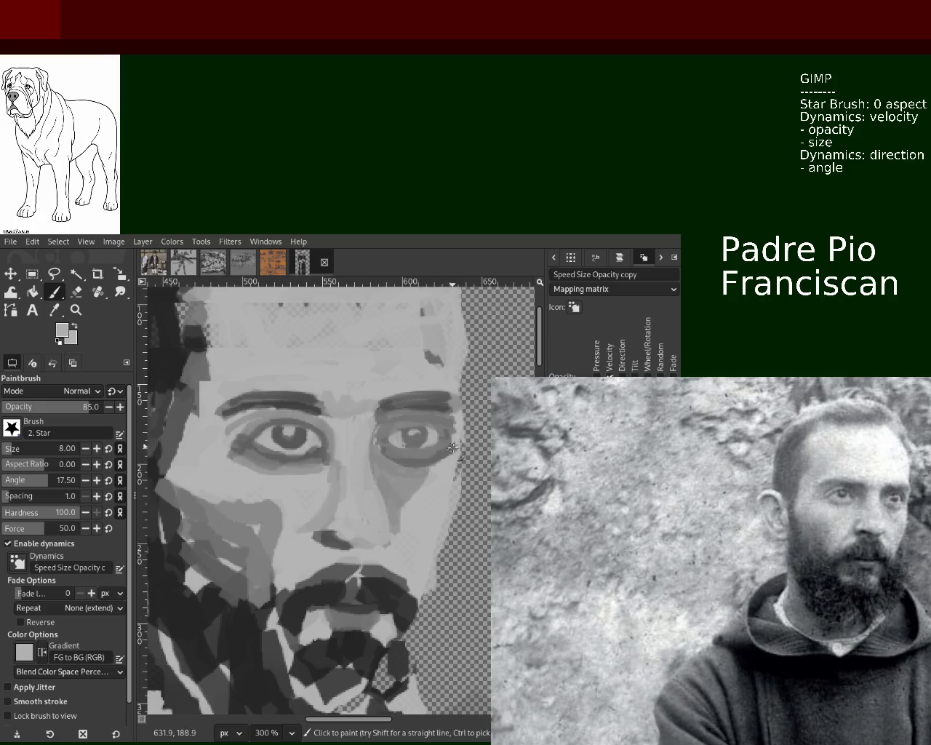
mouse_move(456, 446)
mouse_down()
mouse_move(436, 462)
mouse_move(434, 481)
mouse_move(429, 465)
mouse_move(451, 475)
mouse_move(436, 466)
mouse_move(420, 510)
mouse_move(437, 466)
mouse_move(385, 522)
mouse_up()
ctrl+click(438, 473)
Darken the beard below the mouth and rework the lips with light and dark greys.
ctrl+click(348, 615)
drag(368, 646, 338, 649)
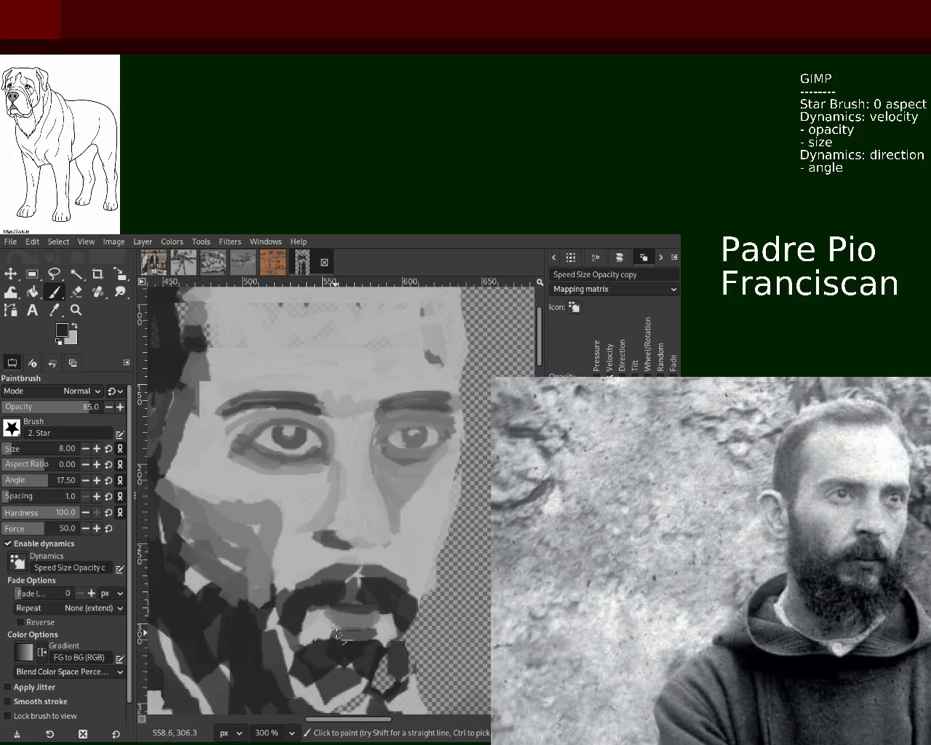
mouse_move(338, 649)
mouse_down()
mouse_move(346, 639)
mouse_move(377, 661)
mouse_up()
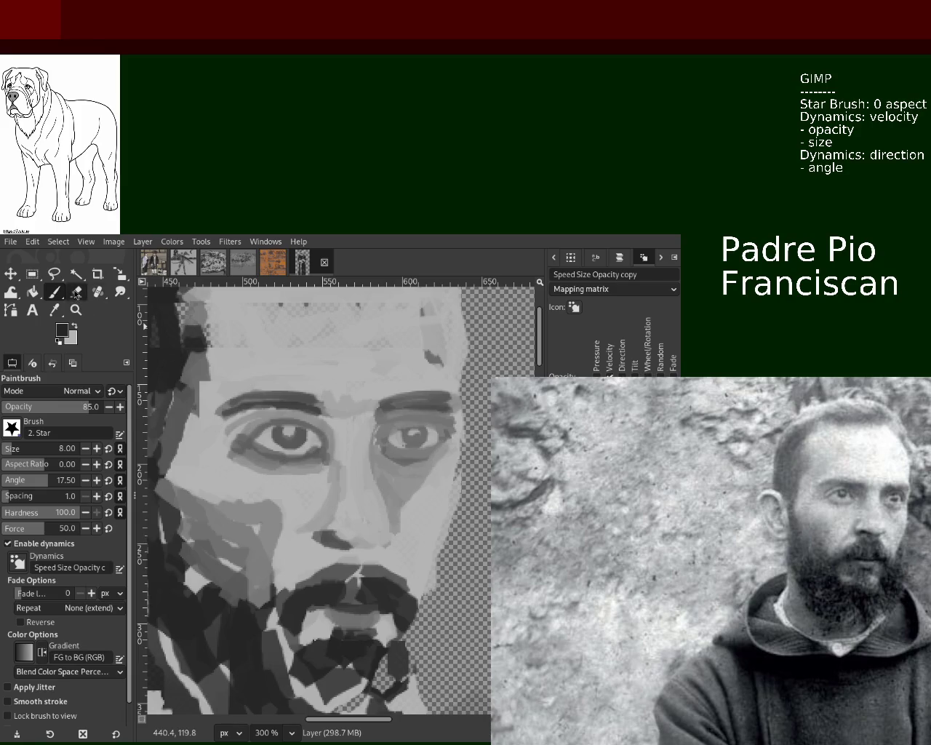
ctrl+click(376, 625)
drag(379, 618, 383, 643)
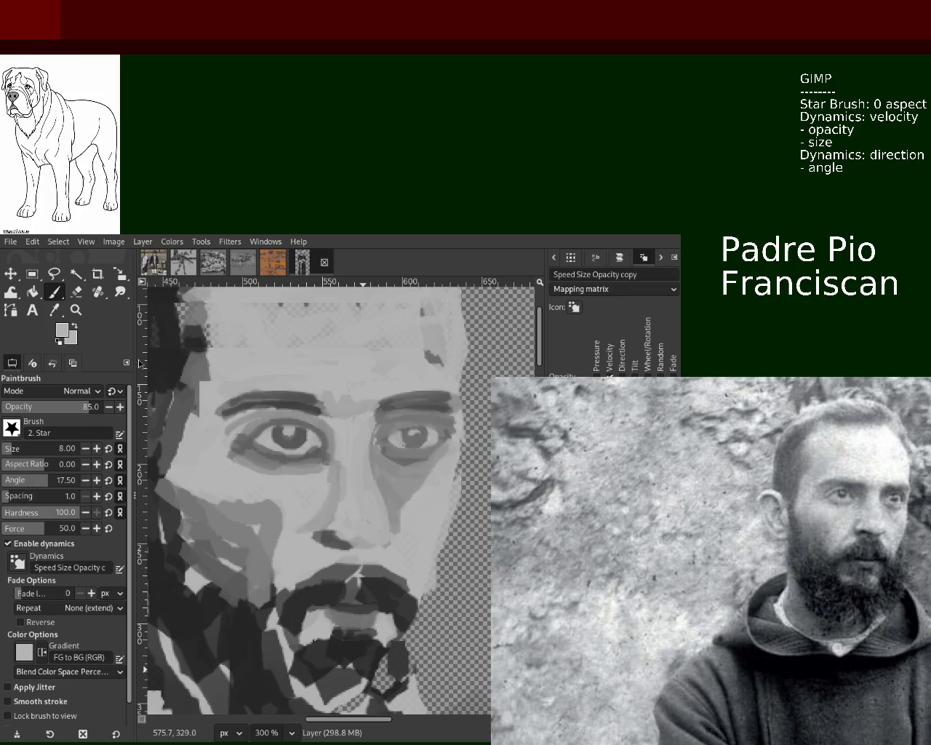
ctrl+click(387, 649)
mouse_move(376, 617)
mouse_down()
mouse_move(359, 622)
mouse_move(328, 608)
mouse_up()
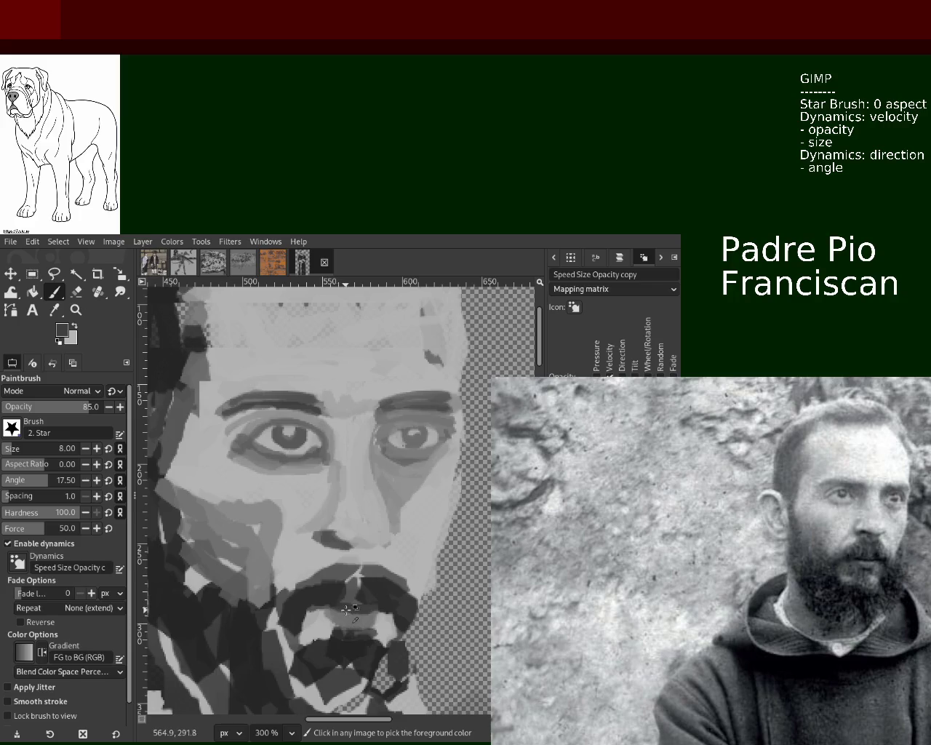
mouse_move(324, 611)
mouse_down()
mouse_move(339, 625)
mouse_move(375, 622)
mouse_move(367, 651)
mouse_move(402, 675)
mouse_up()
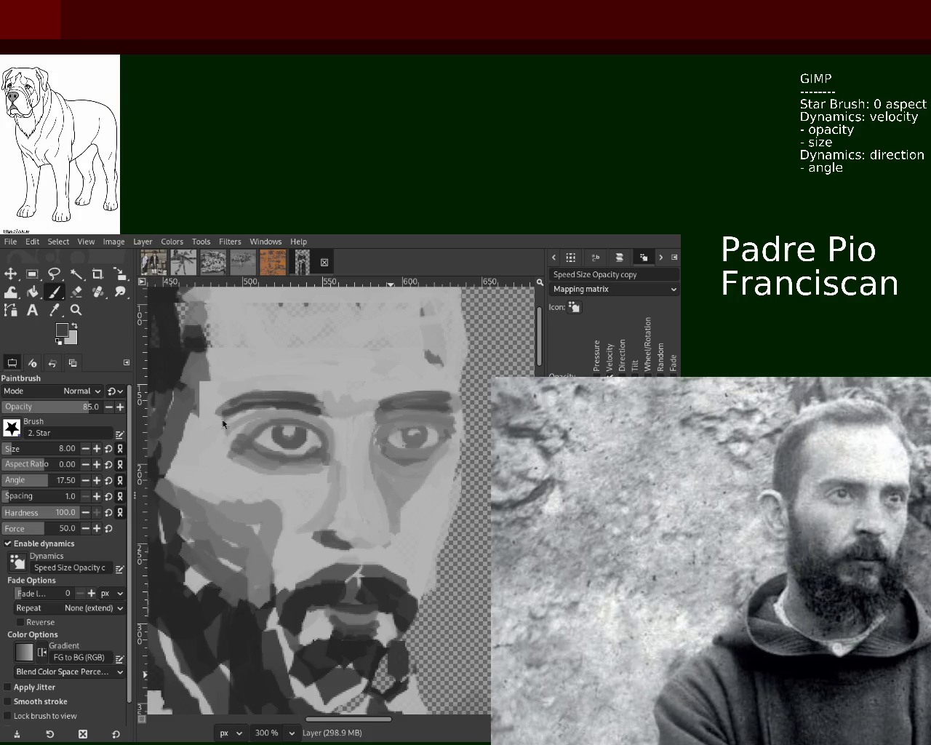
ctrl+click(333, 605)
drag(335, 622, 367, 619)
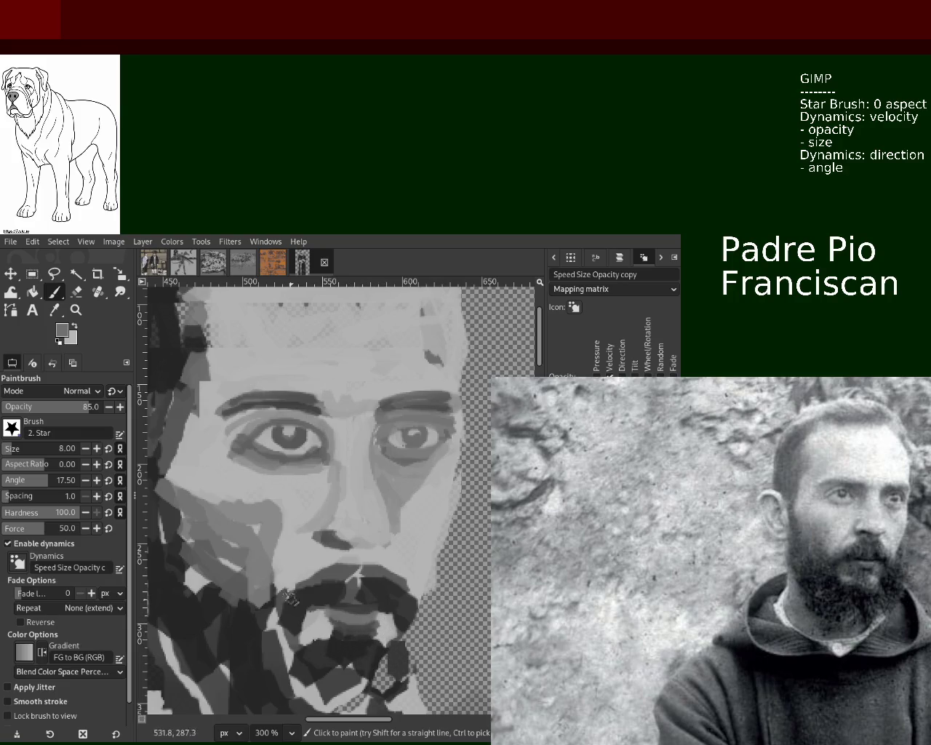
click(76, 309)
key(1)
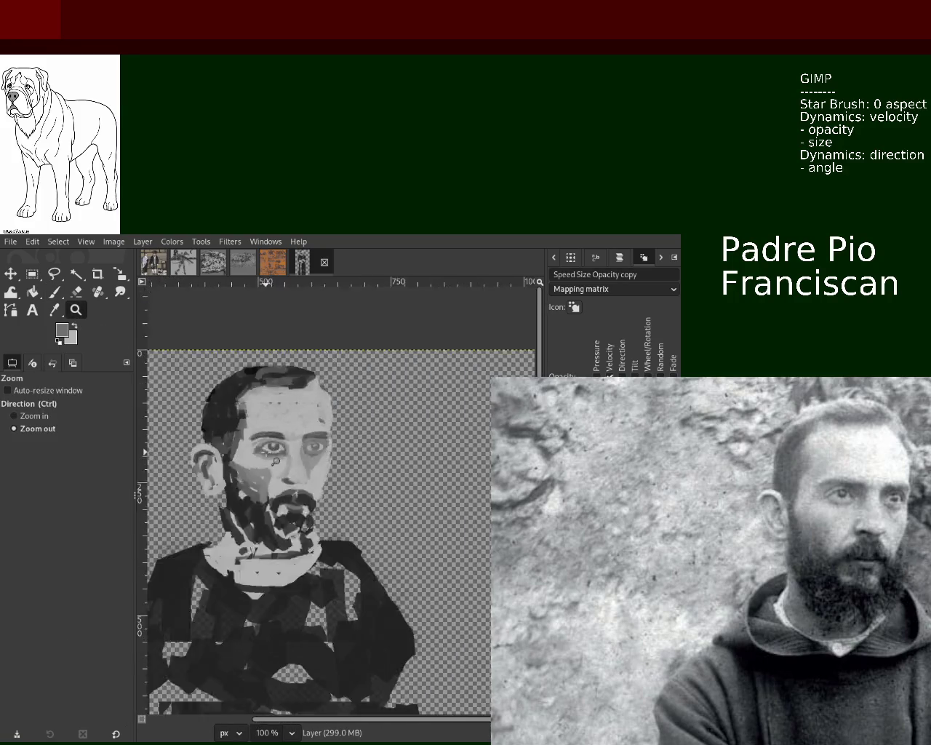
scroll(356, 497, up, 2)
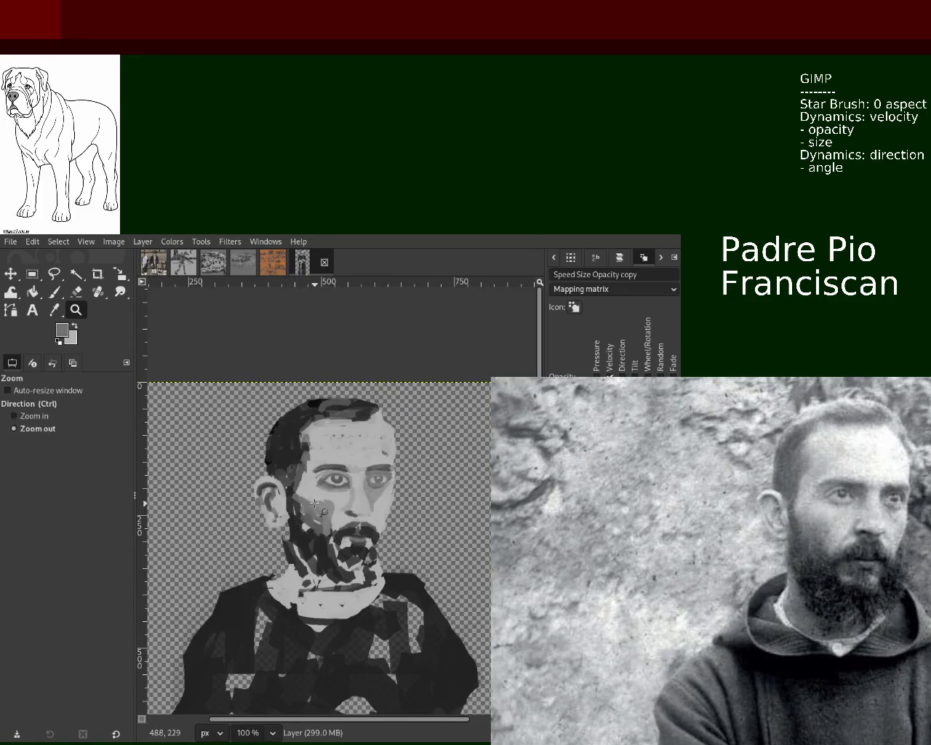
key(ctrl+s)
scroll(355, 497, down, 1)
scroll(353, 499, up, 2)
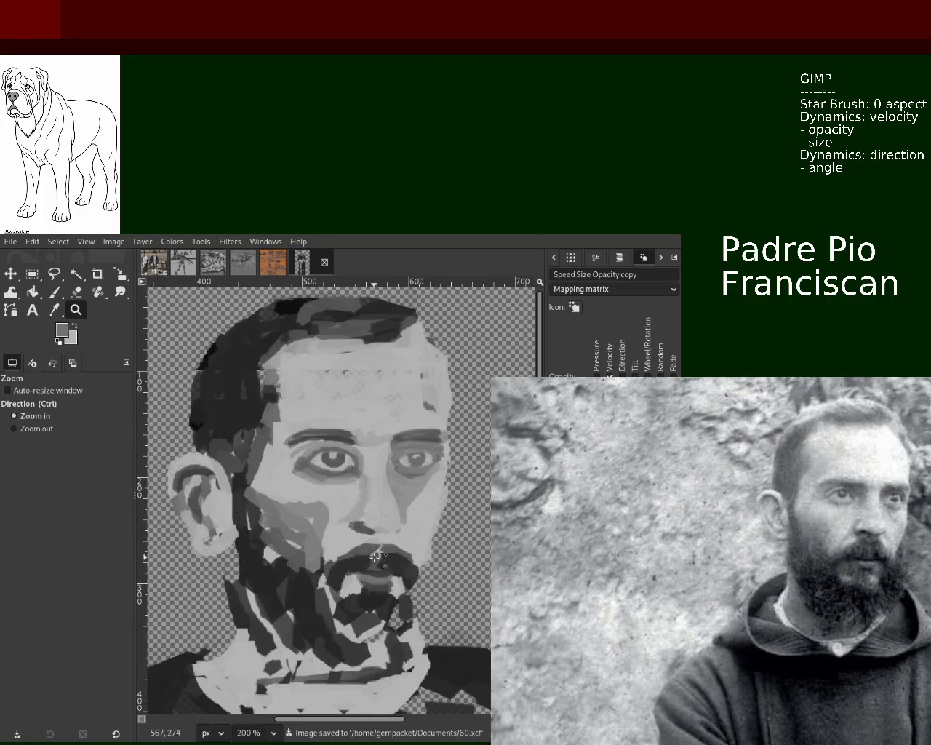
scroll(350, 502, down, 1)
scroll(331, 502, down, 1)
scroll(313, 502, up, 2)
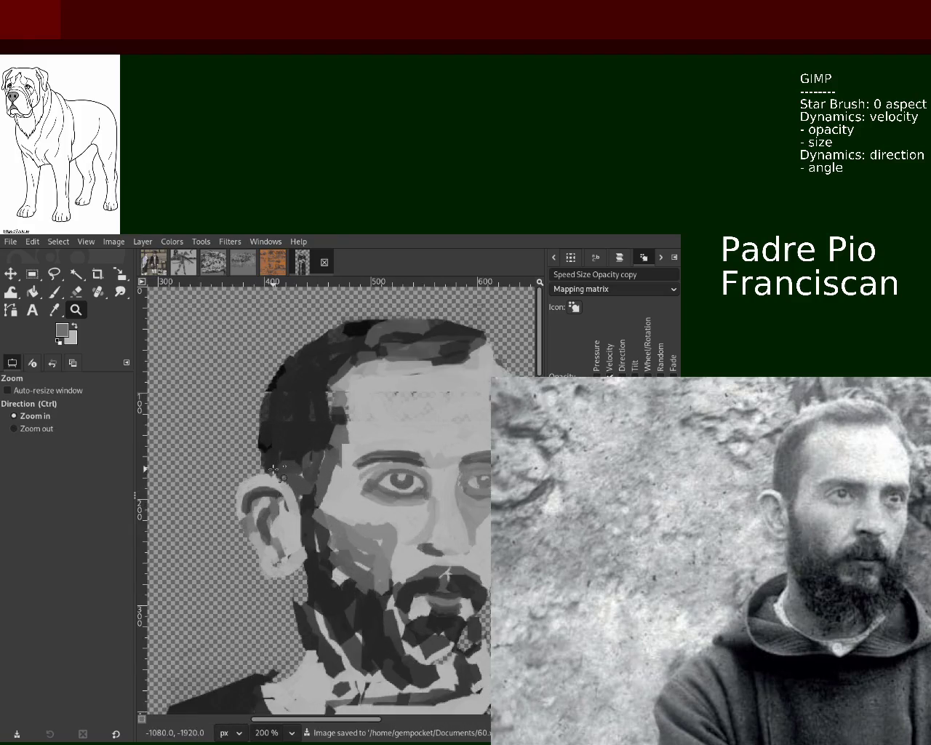
scroll(302, 502, down, 1)
scroll(328, 504, down, 1)
scroll(360, 505, up, 1)
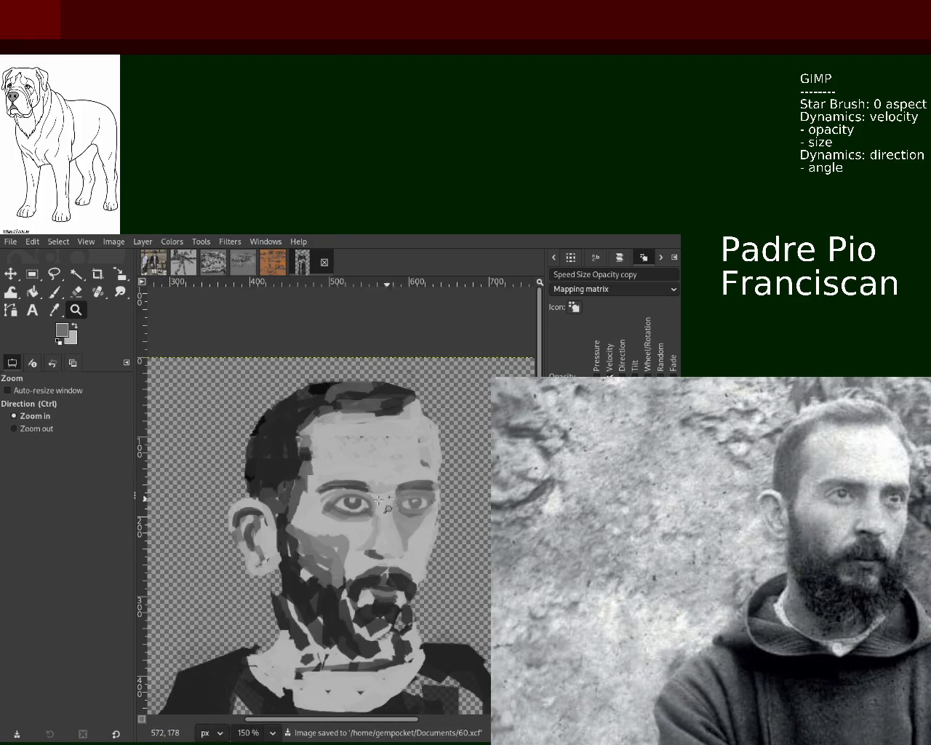
scroll(371, 510, down, 1)
scroll(371, 513, up, 2)
scroll(360, 528, down, 2)
scroll(351, 542, up, 1)
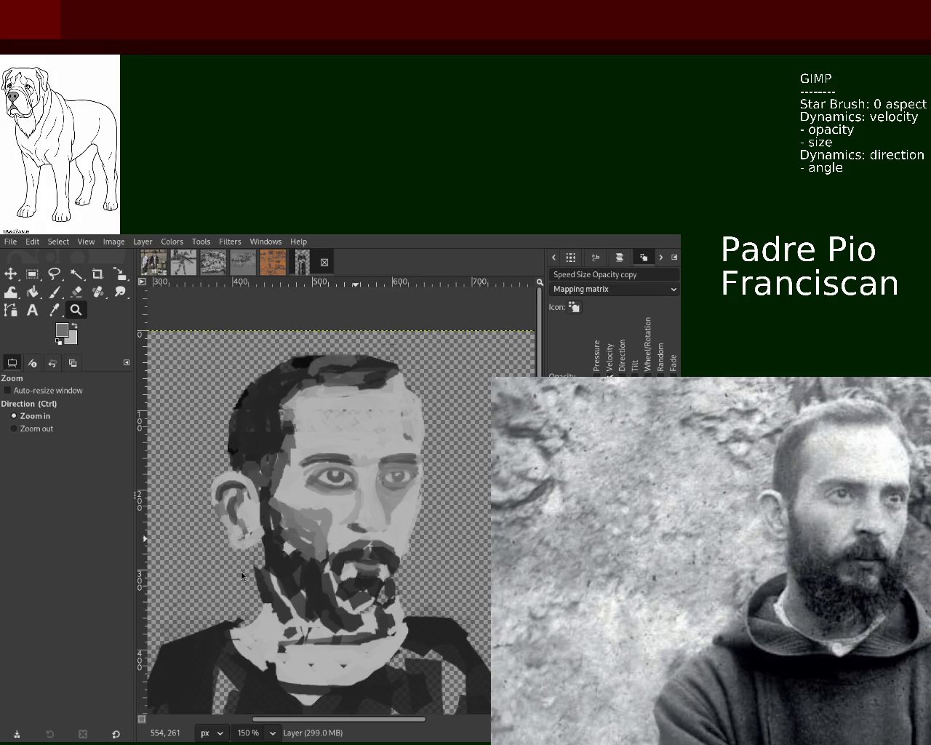
key(ctrl)
ctrl+click(386, 480)
ctrl+click(386, 480)
click(385, 480)
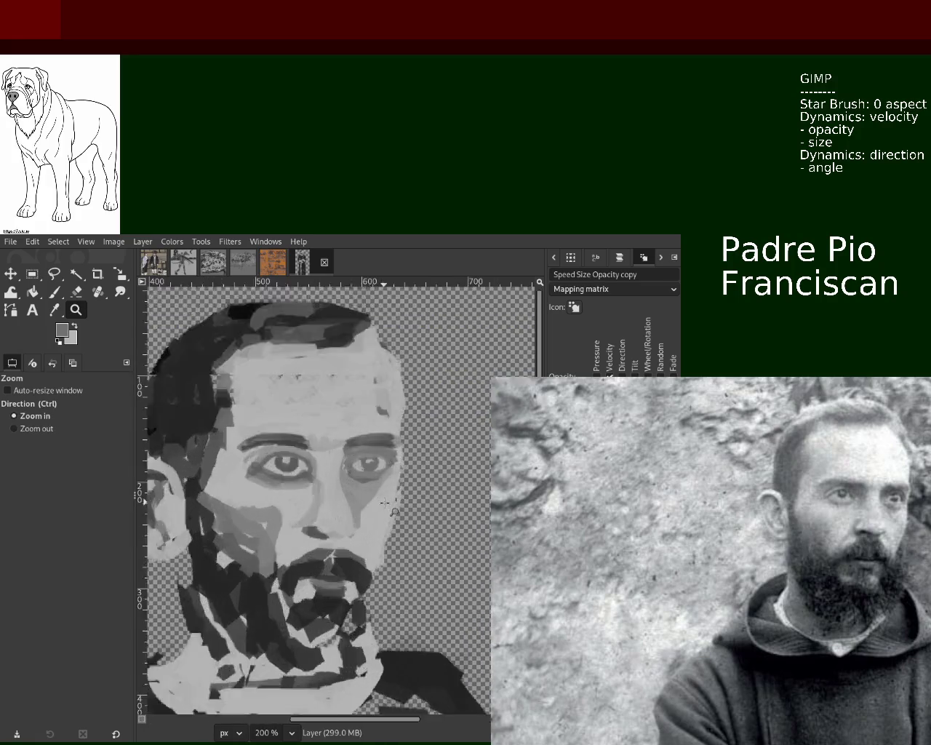
click(385, 480)
click(53, 292)
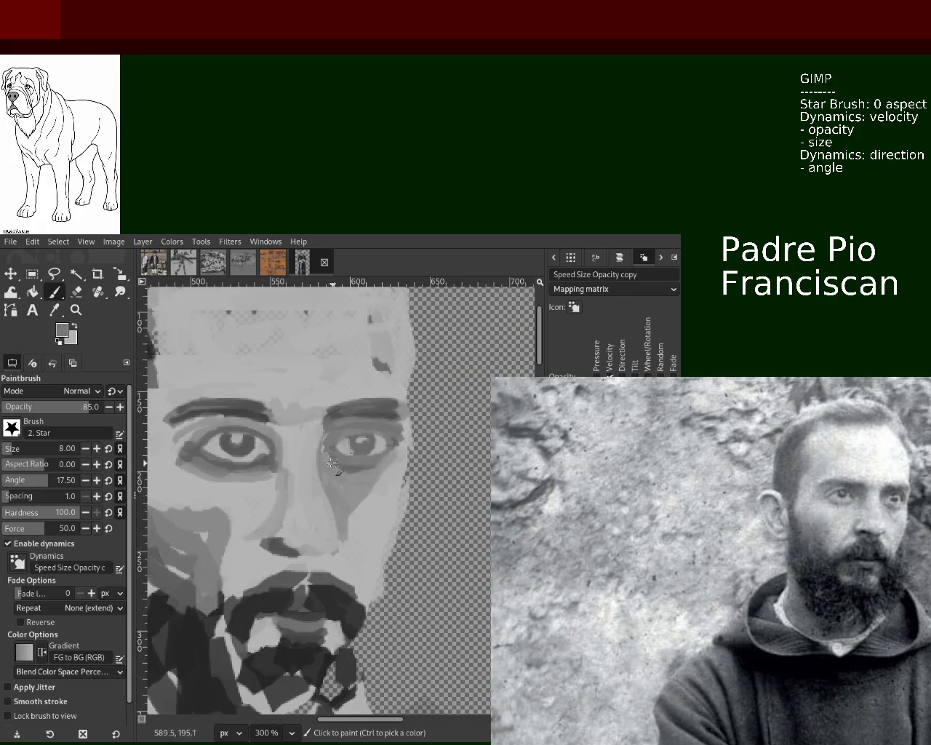
Drag a darker stroke under the right eye and add a short dark dab beside the eyes.
drag(362, 477, 406, 474)
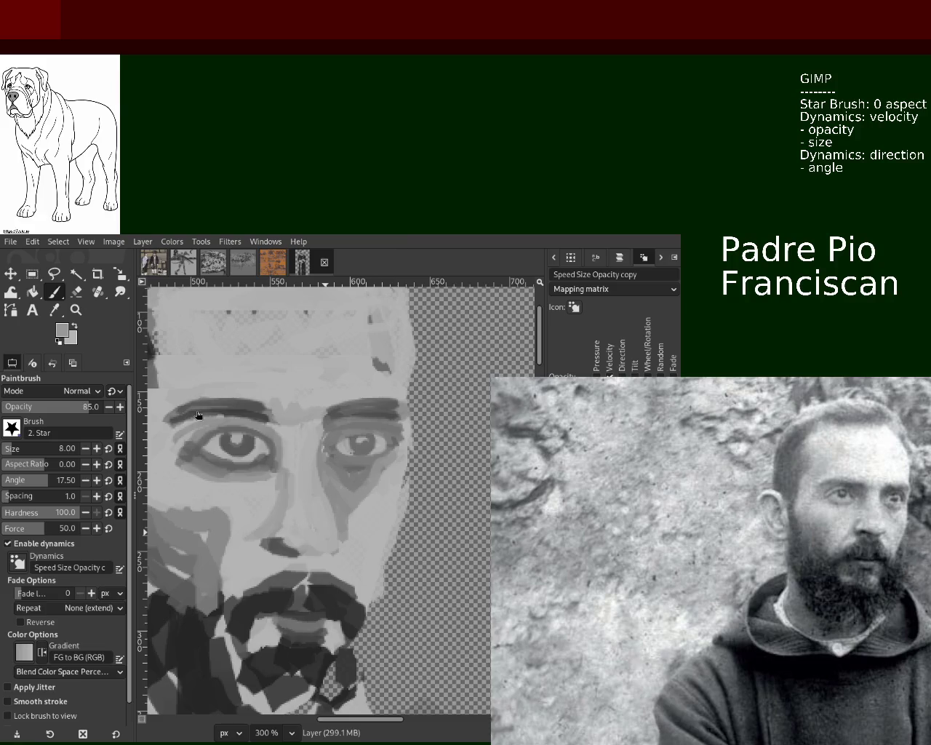
drag(177, 416, 200, 451)
Reframe the view and paint a grey stroke down over the cheek below the right-hand eye.
click(75, 310)
scroll(344, 465, down, 1)
scroll(343, 466, down, 3)
scroll(343, 465, up, 1)
scroll(344, 465, up, 2)
scroll(413, 464, up, 1)
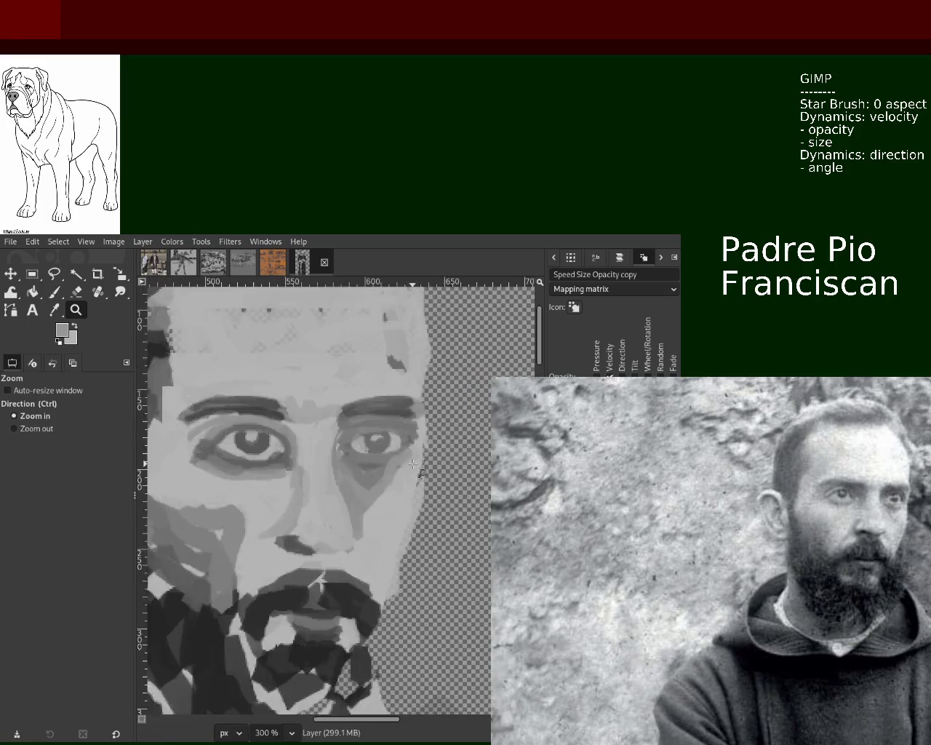
scroll(413, 464, up, 1)
key(p)
mouse_move(404, 441)
mouse_down()
mouse_move(382, 465)
mouse_move(379, 497)
mouse_up()
Sample lighter and darker greys from the face and extend the under-eye shadow toward the cheek.
key(ctrl)
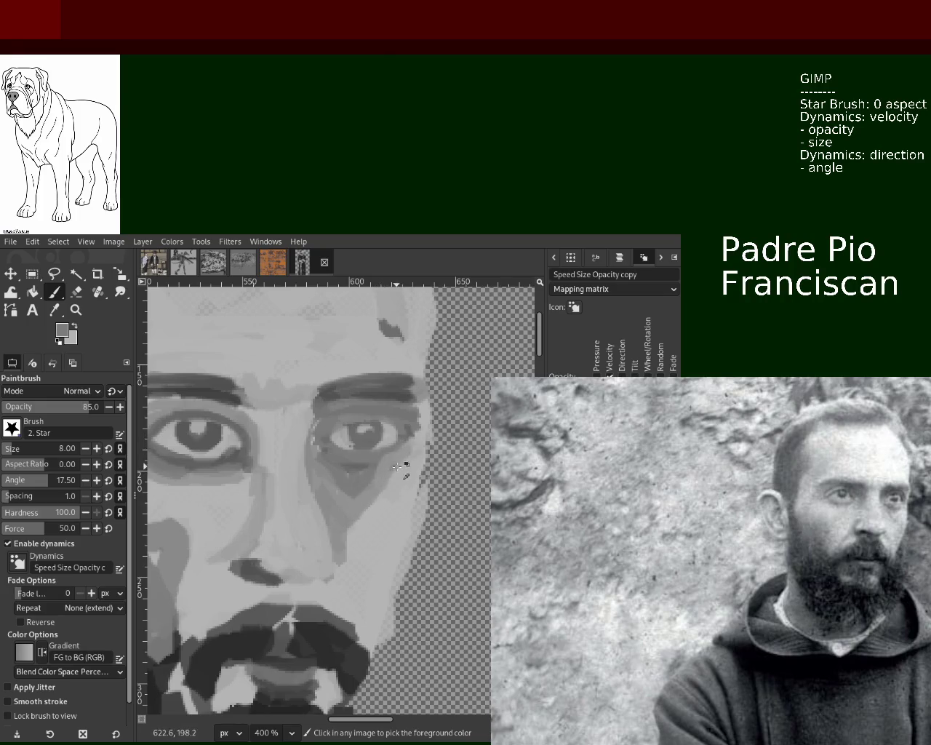
ctrl+click(348, 472)
key(ctrl)
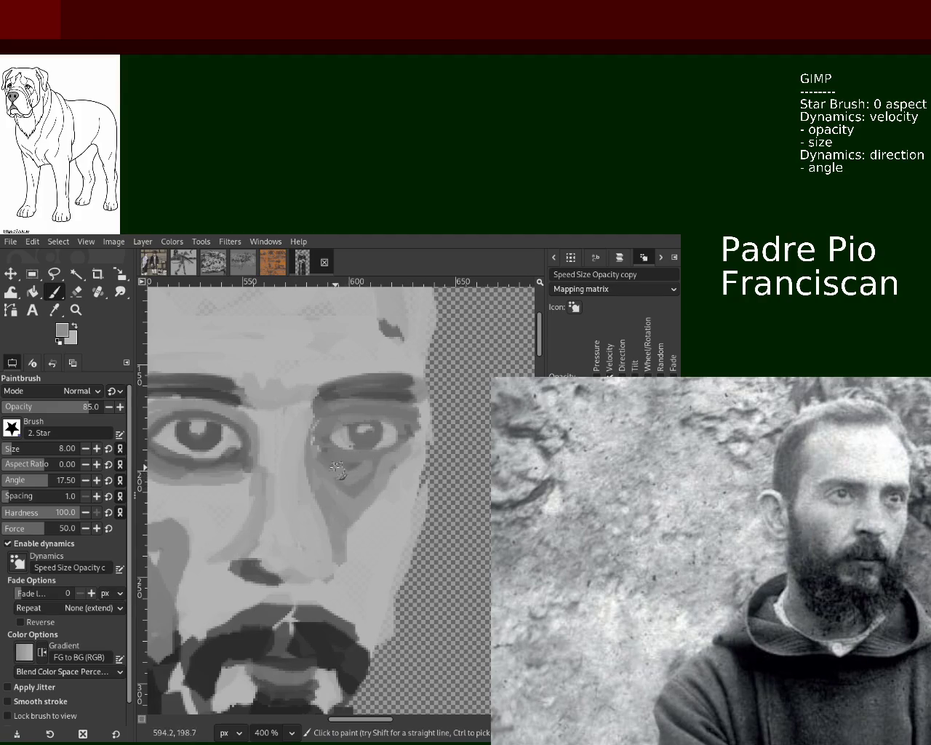
key(ctrl)
key(ctrl)
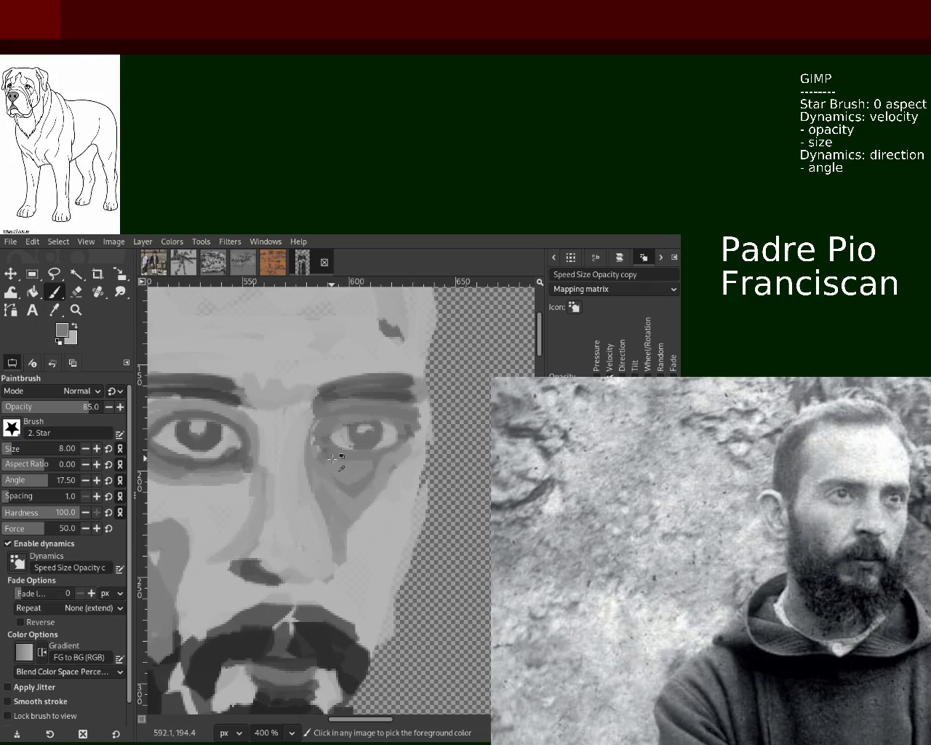
ctrl+click(337, 502)
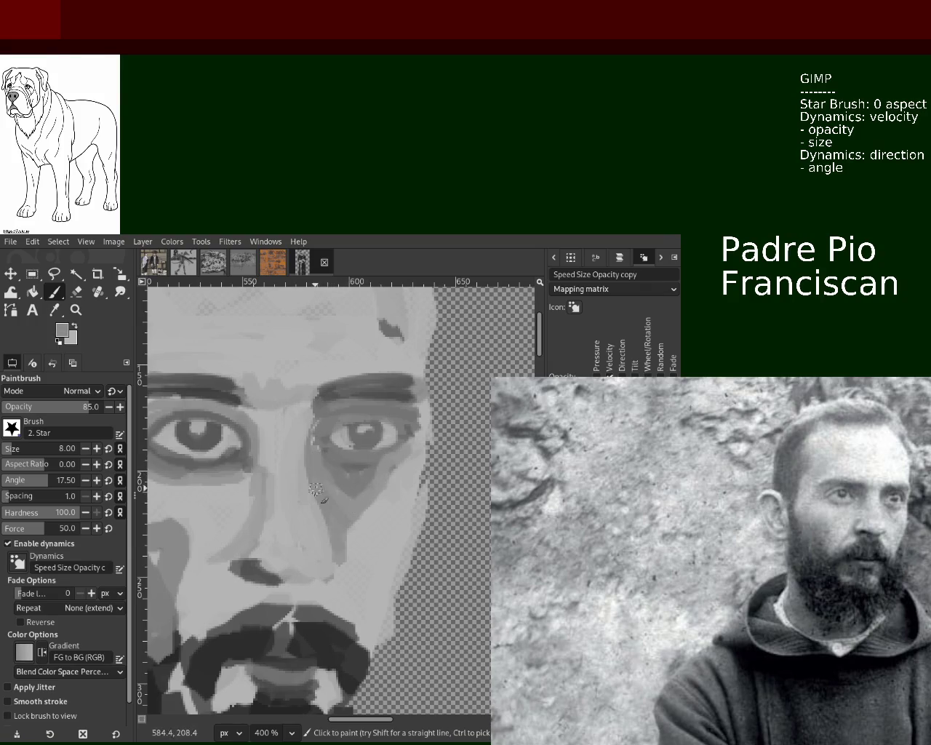
ctrl+click(380, 444)
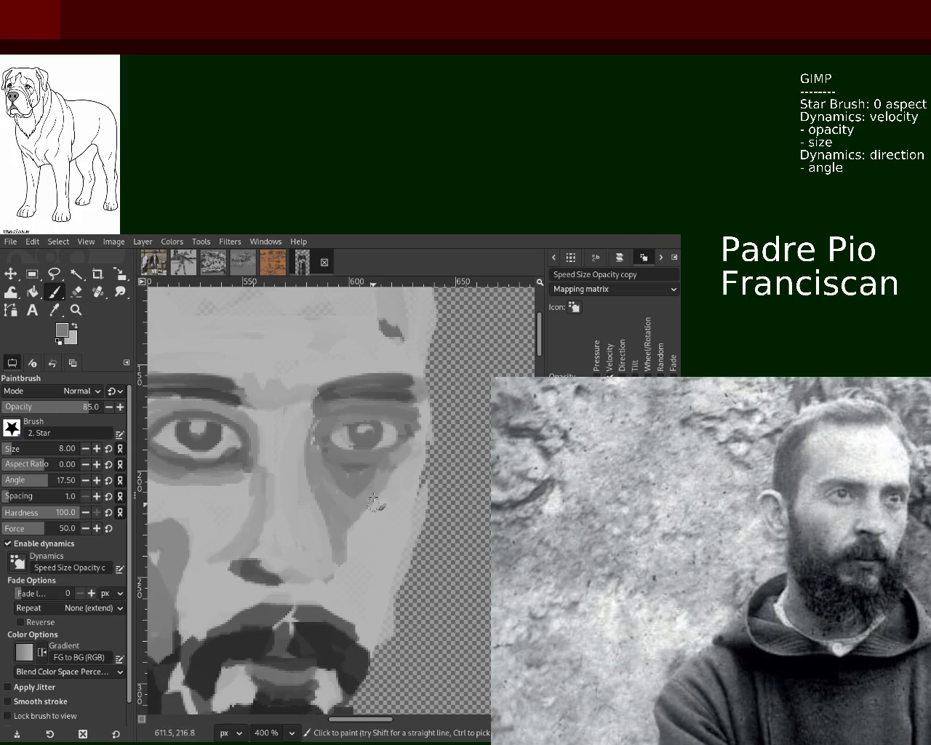
key(ctrl)
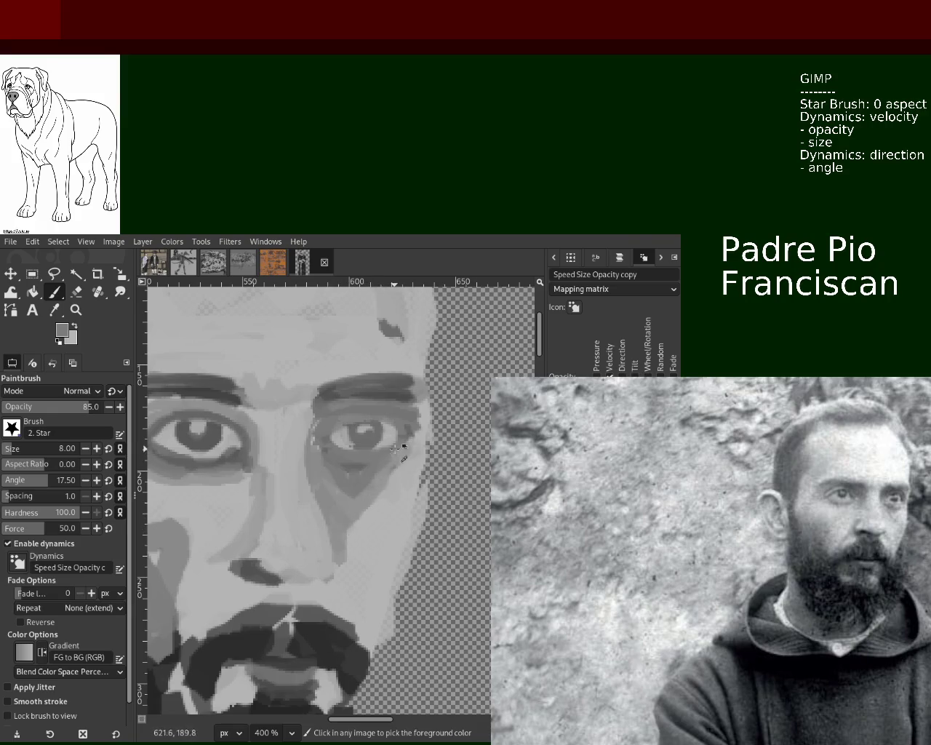
drag(382, 447, 344, 509)
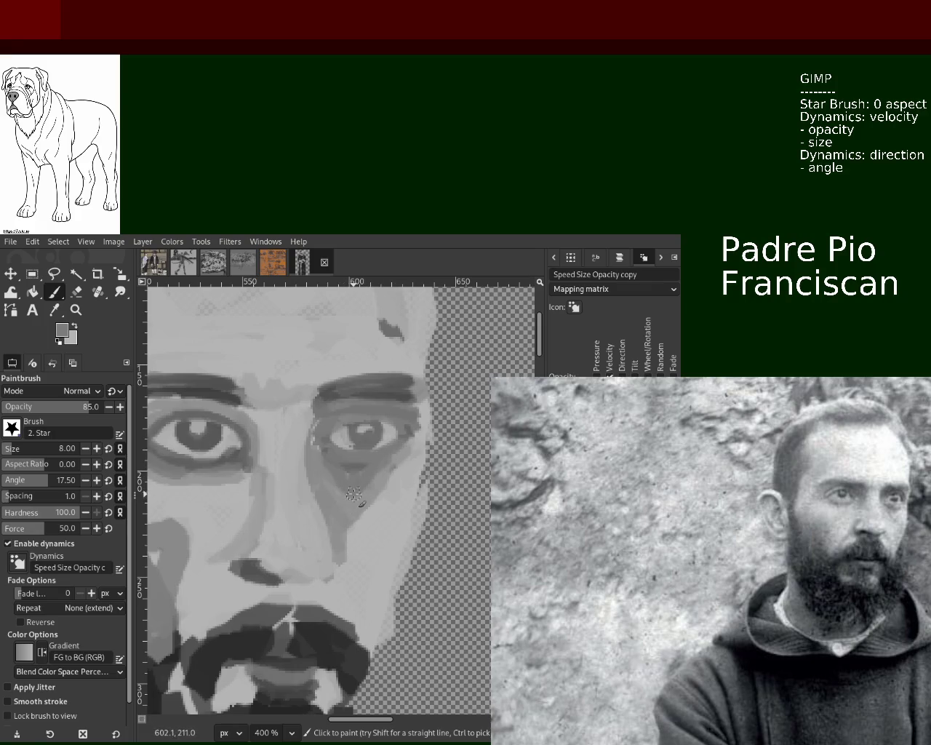
click(76, 310)
ctrl+click(402, 471)
ctrl+click(402, 472)
ctrl+click(403, 471)
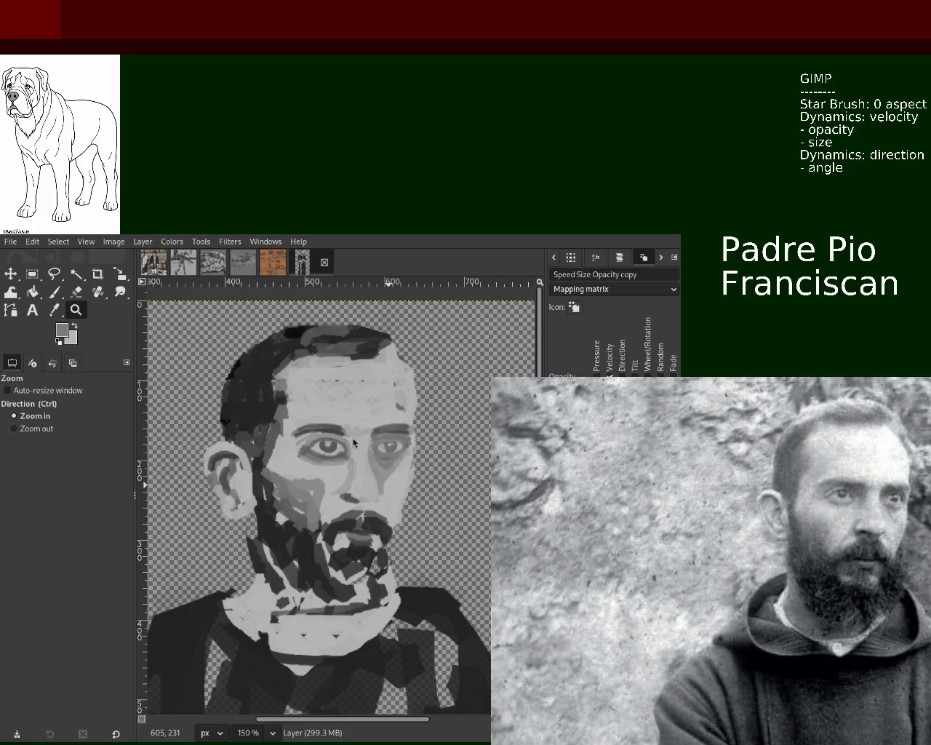
Zoom in on the right-hand eye, repaint its iris and pupil dark, and sample face greys.
key(ctrl)
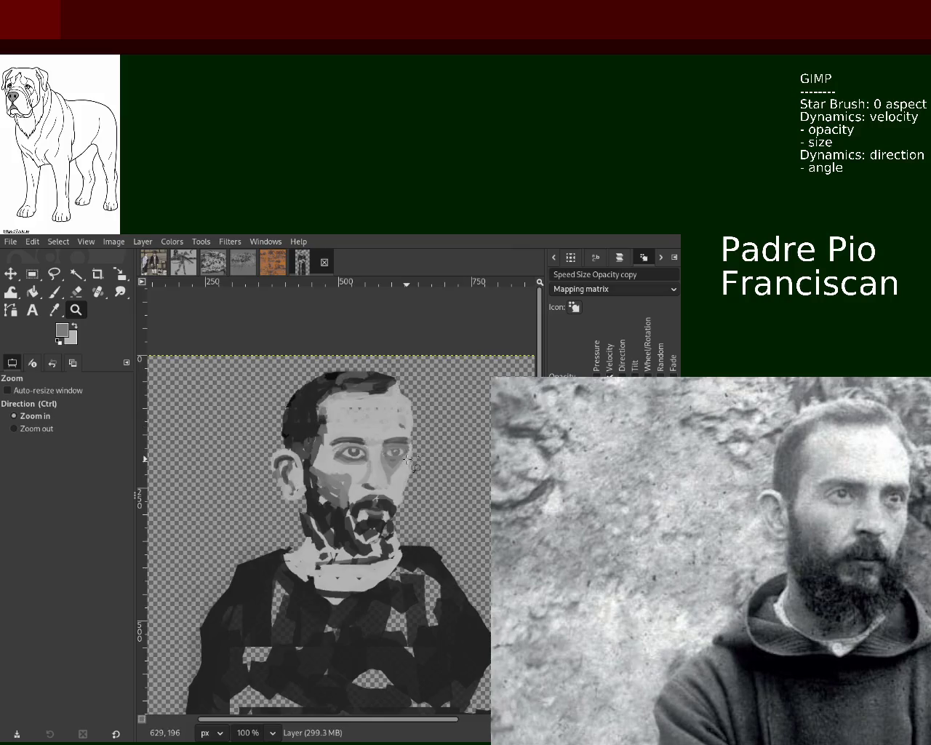
click(404, 464)
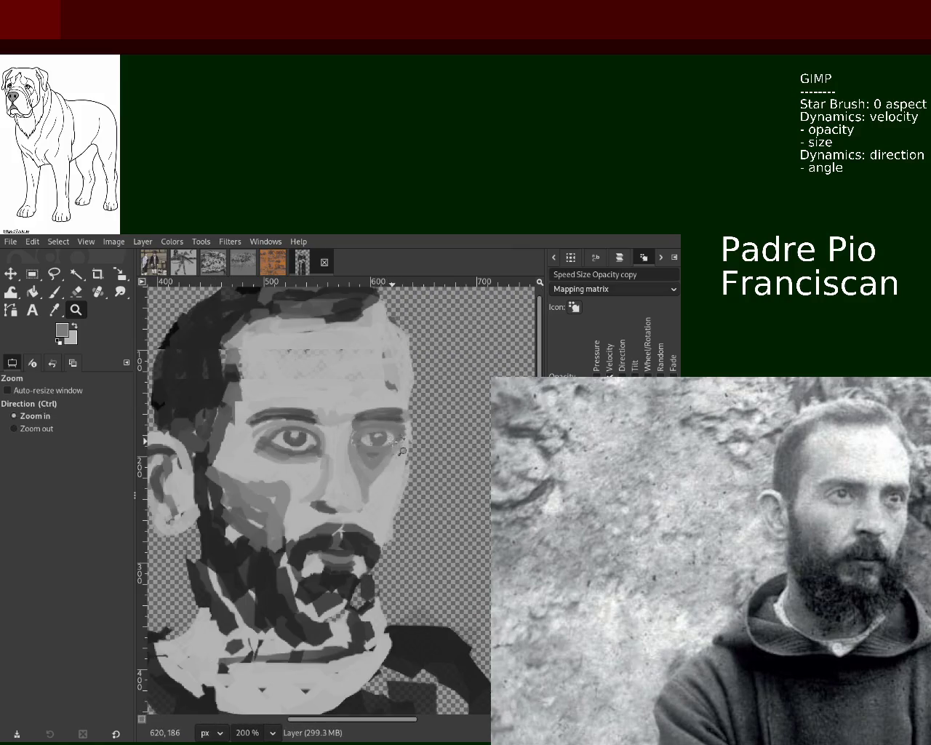
click(392, 440)
ctrl+click(392, 439)
click(54, 292)
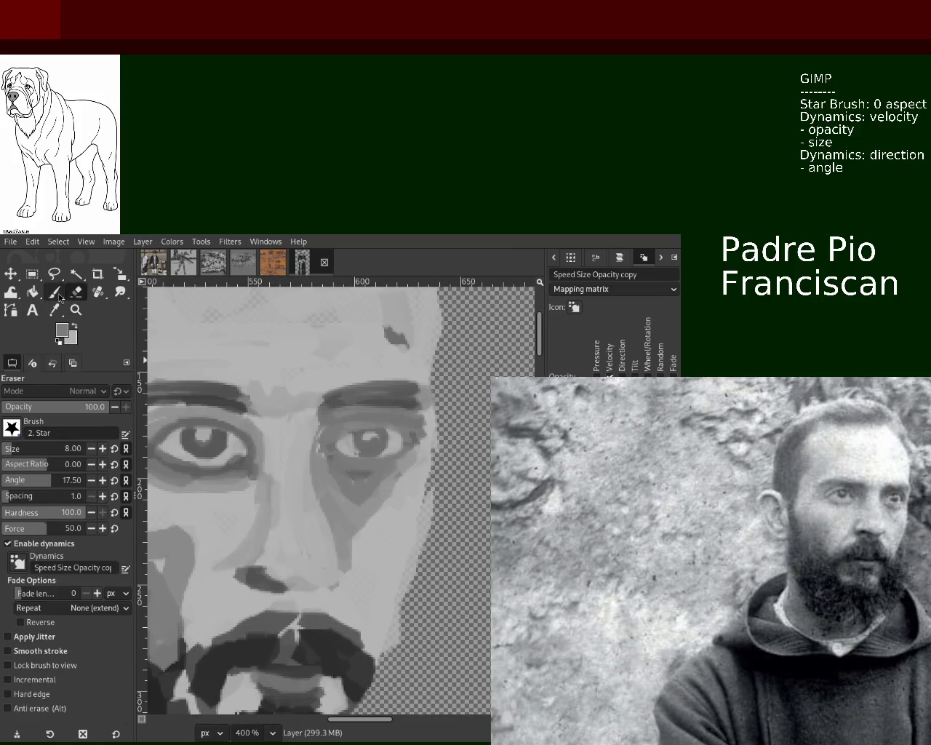
drag(392, 457, 398, 451)
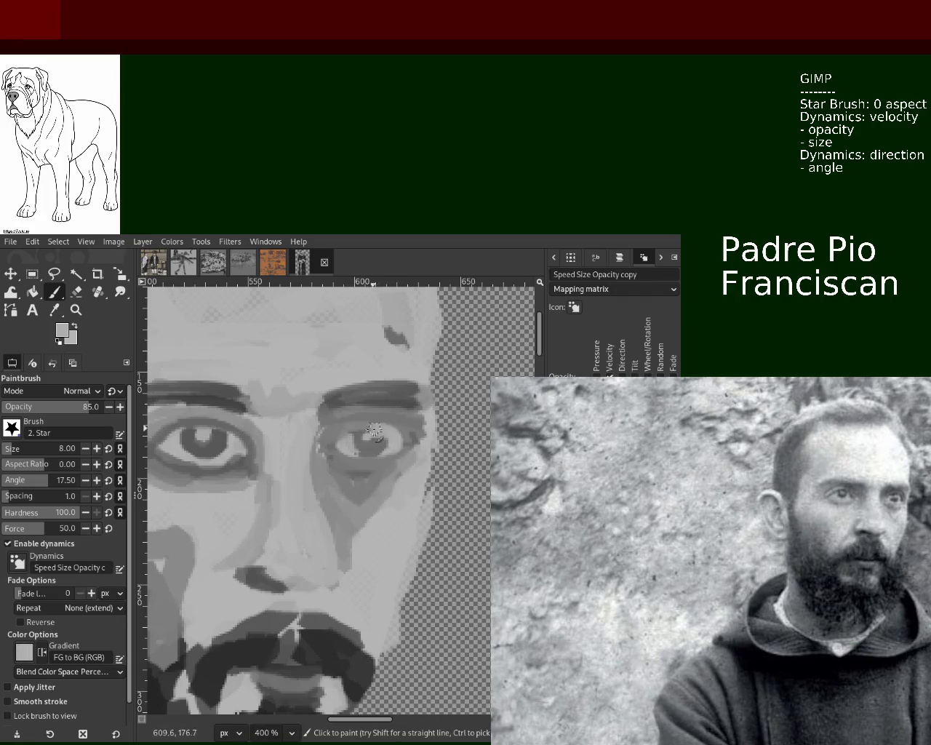
drag(388, 445, 348, 448)
ctrl+click(390, 422)
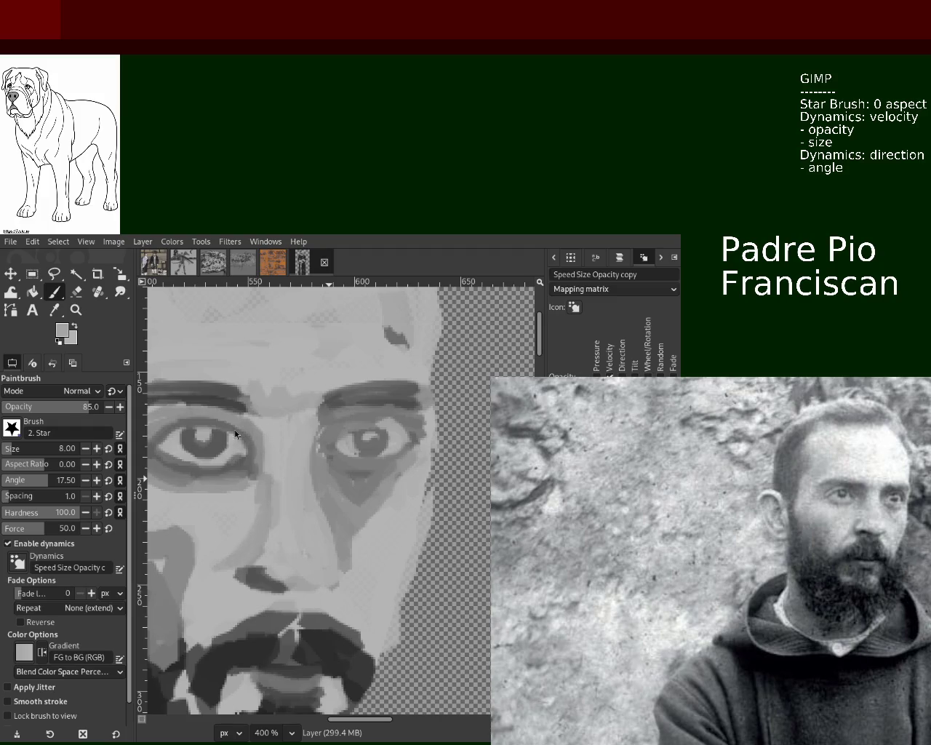
ctrl+click(355, 462)
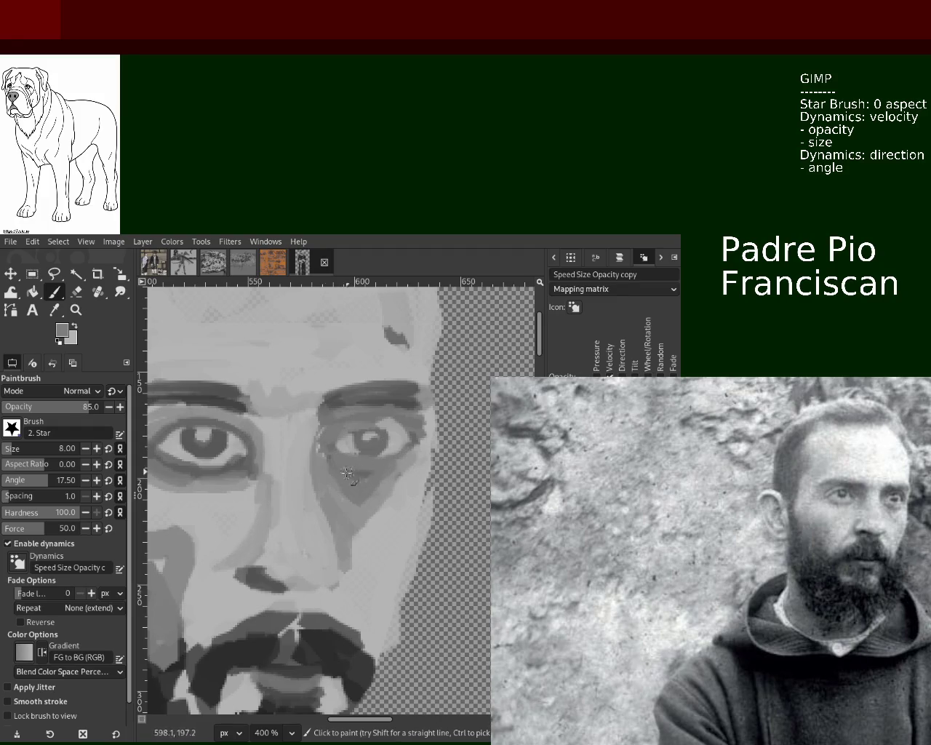
Re-zoom from the nose up to a close view of the eyes.
key(z)
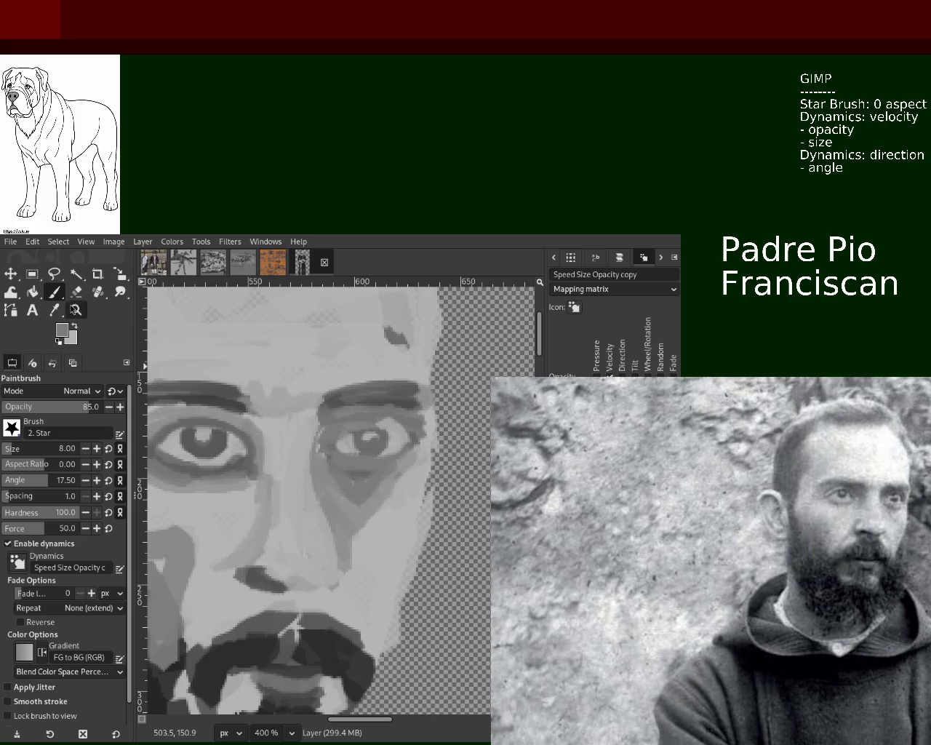
click(374, 421)
double_click(374, 421)
click(400, 420)
key(2)
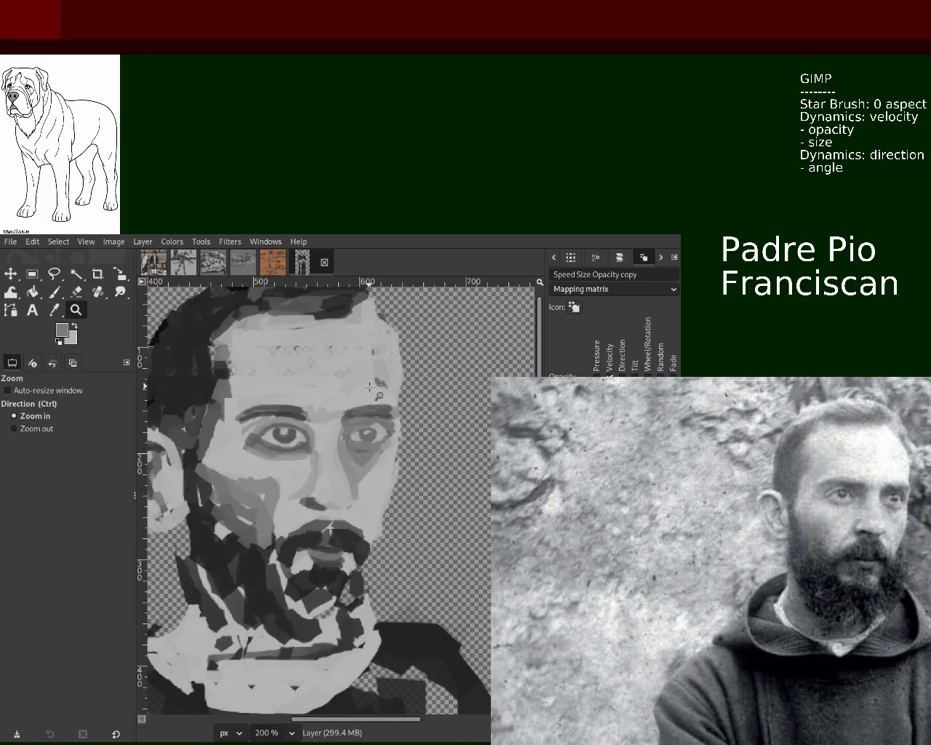
click(352, 536)
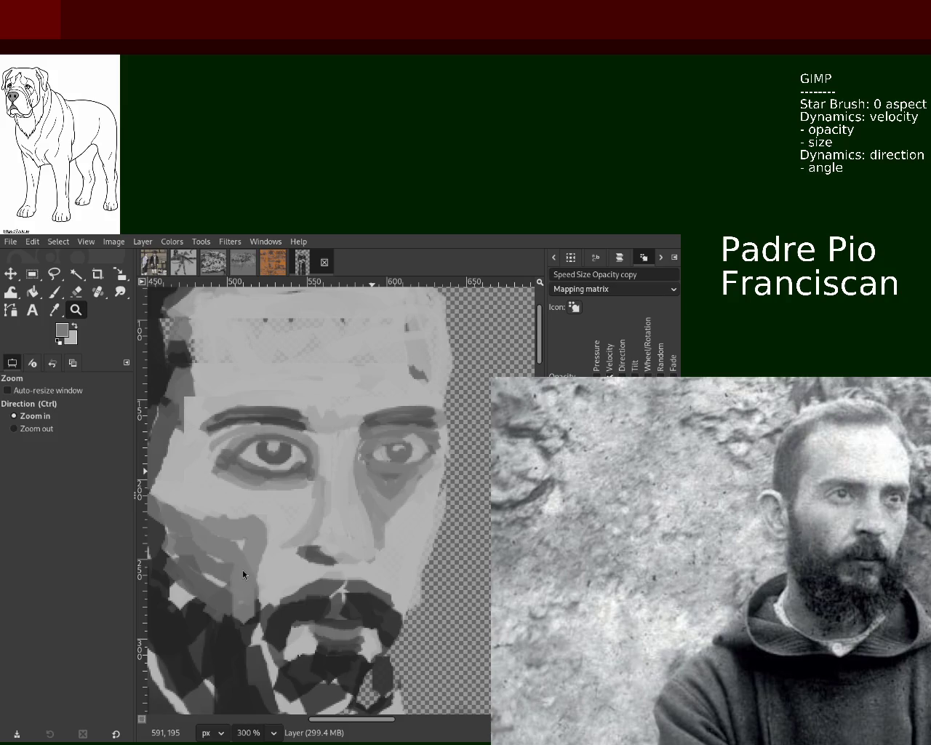
key(ctrl)
ctrl+click(422, 424)
ctrl+click(422, 424)
click(407, 407)
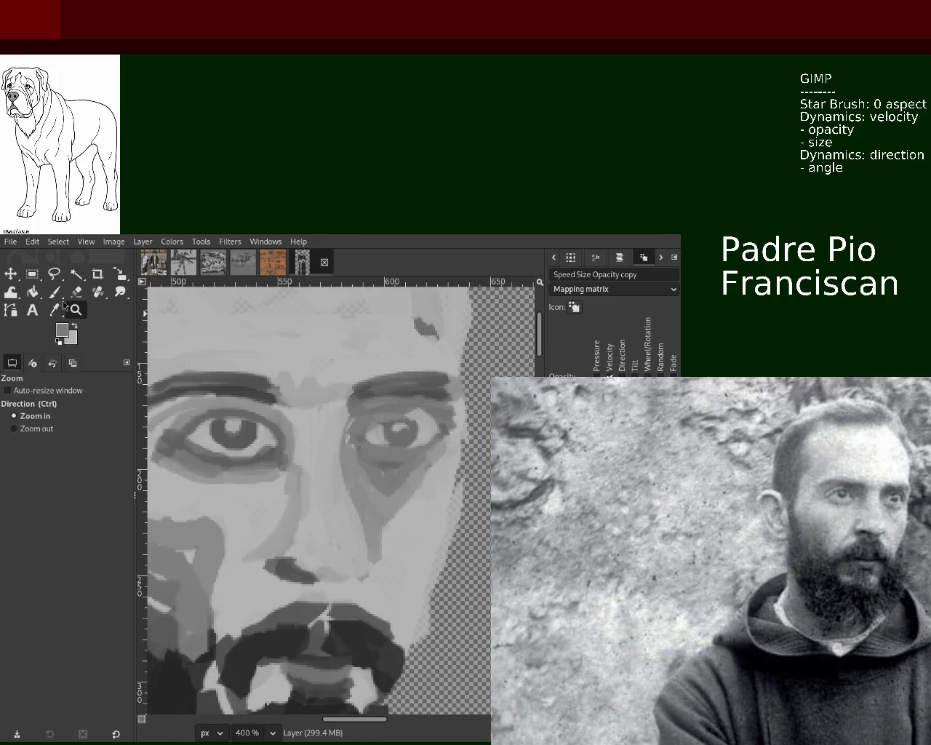
Repaint the right-hand eyebrow in light grey and shade darker grey beside and under that eye.
click(54, 291)
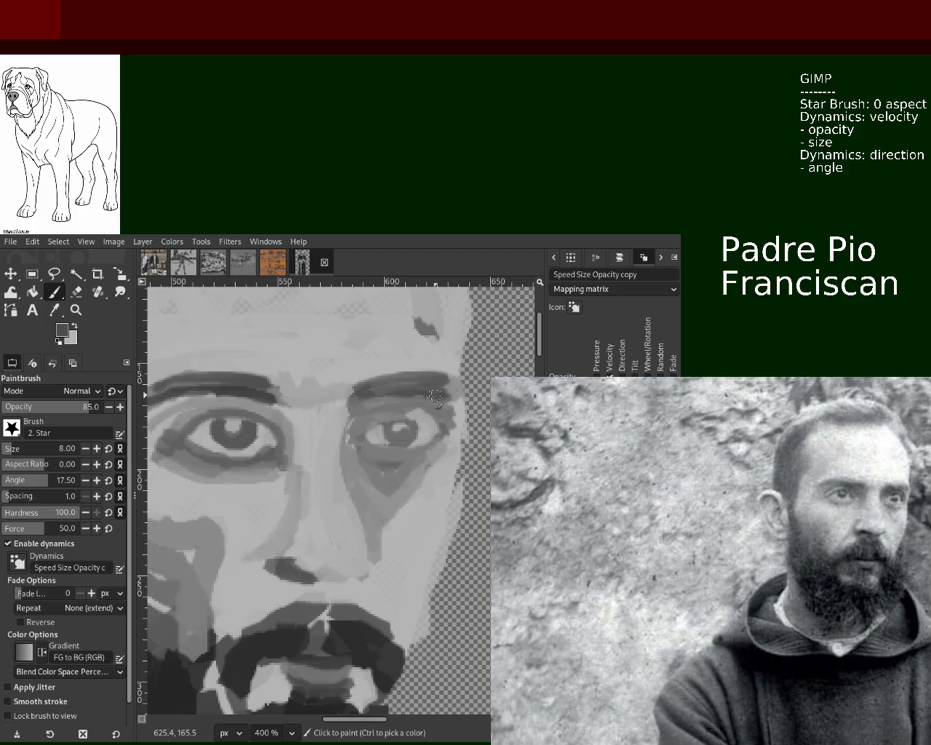
ctrl+click(331, 382)
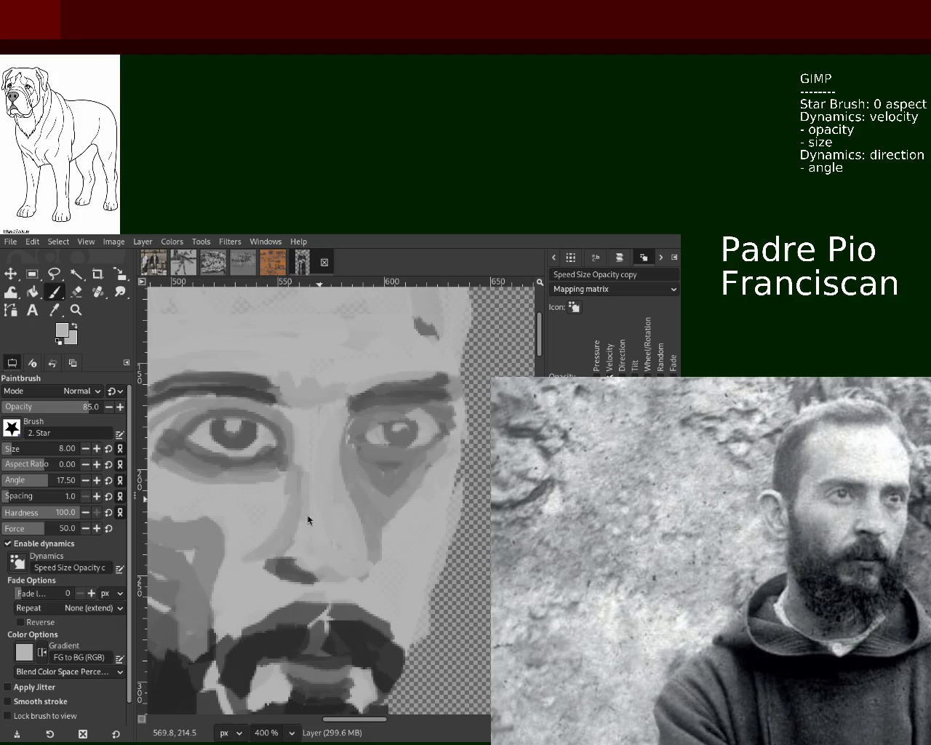
mouse_move(435, 382)
mouse_down()
mouse_move(349, 391)
mouse_move(447, 372)
mouse_up()
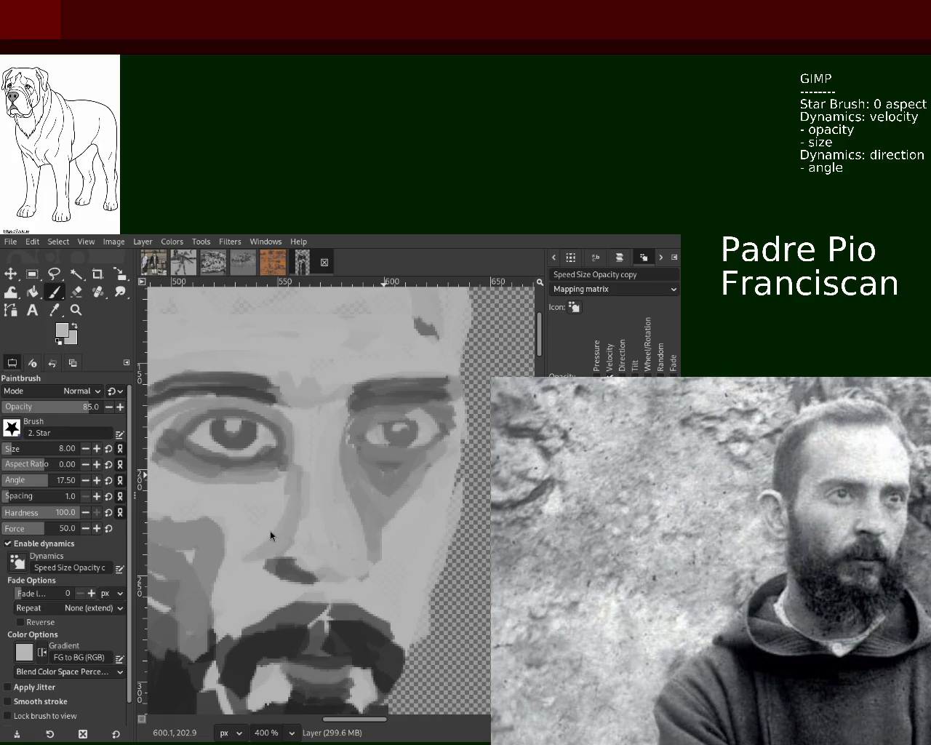
ctrl+click(376, 486)
drag(355, 441, 377, 459)
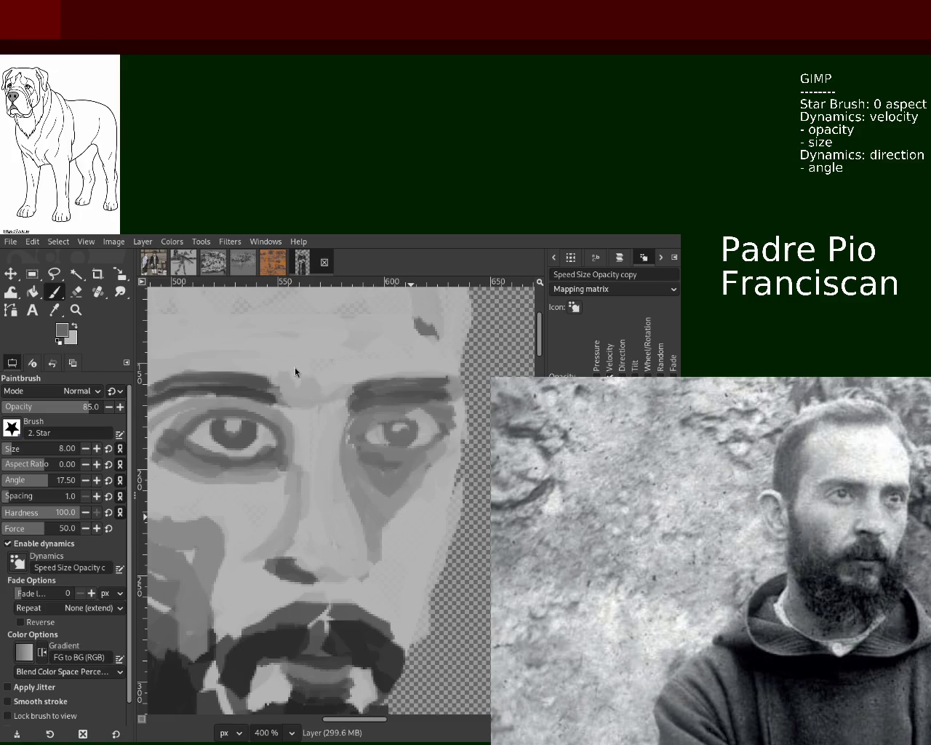
key(z)
ctrl+click(339, 464)
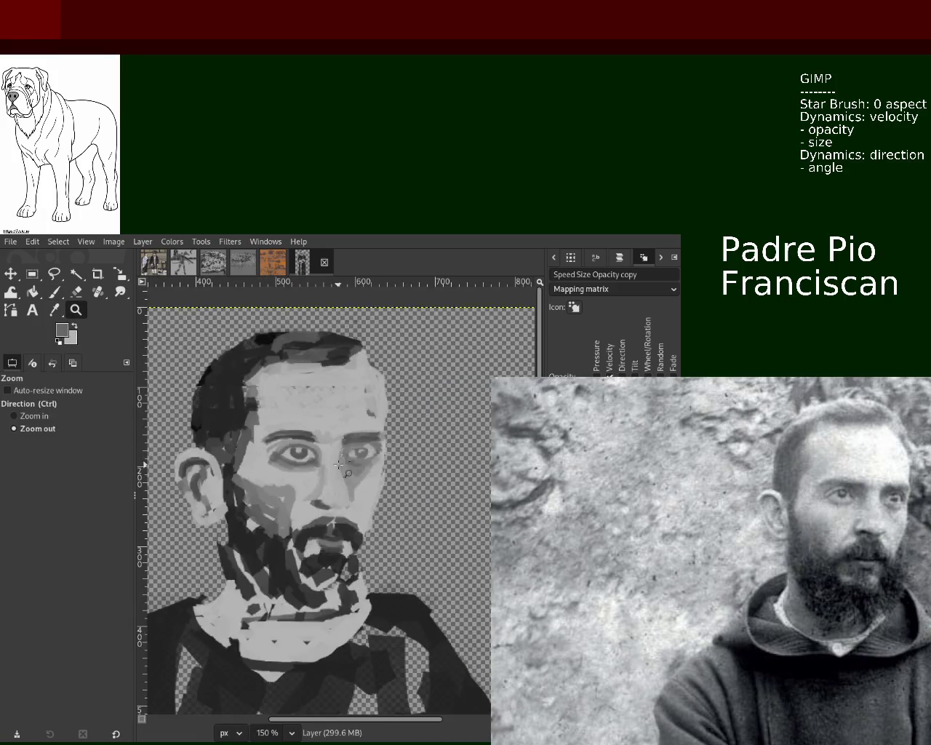
ctrl+click(339, 464)
click(367, 460)
click(366, 461)
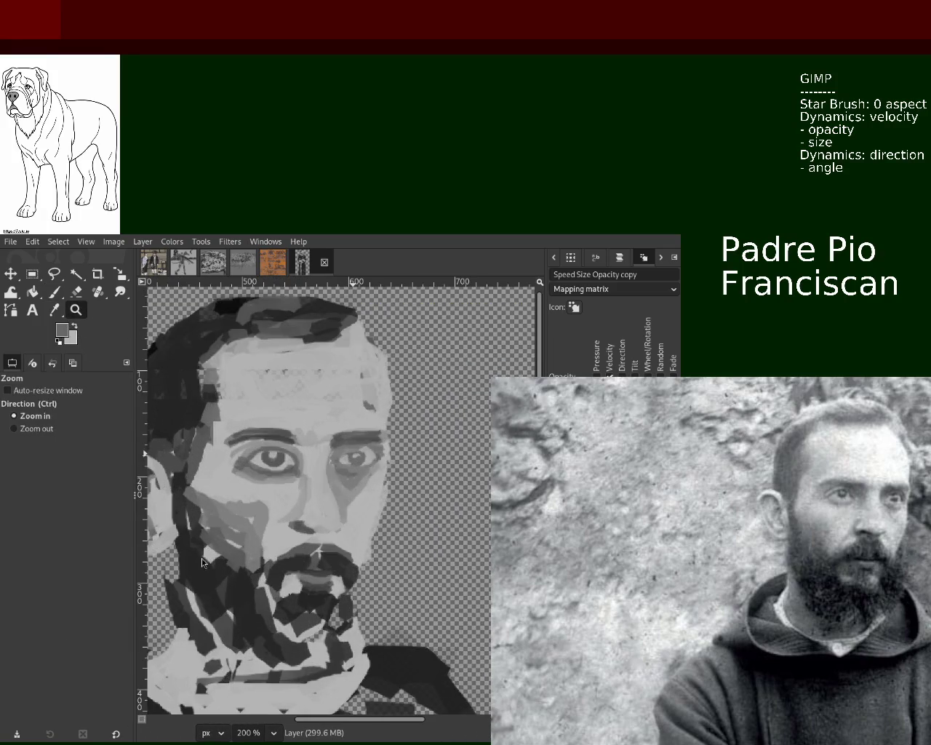
ctrl+click(250, 415)
click(349, 451)
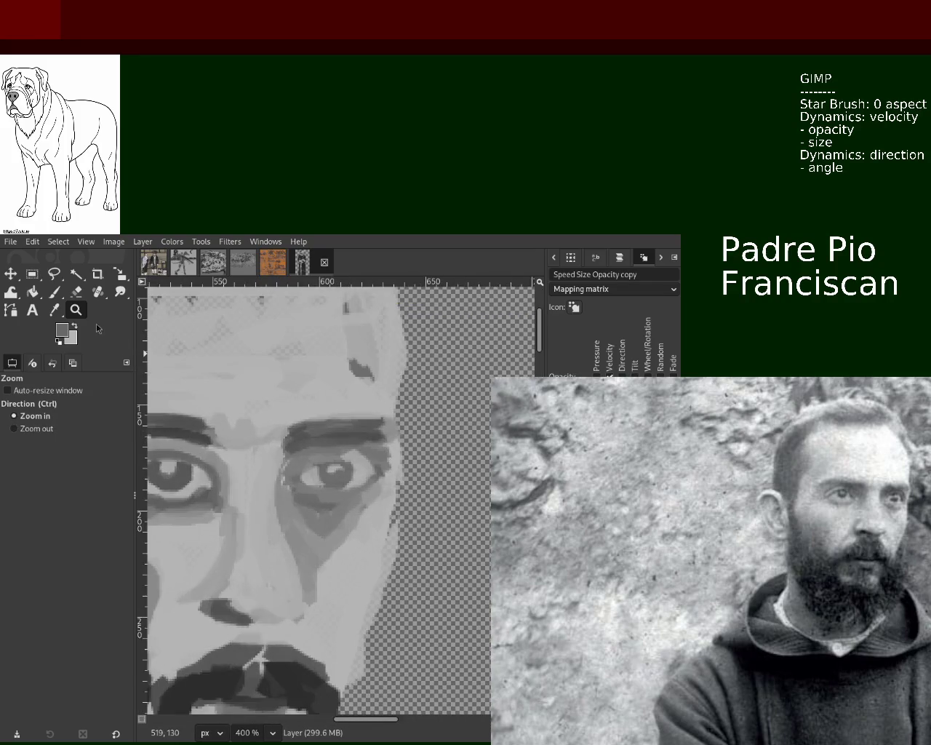
click(53, 293)
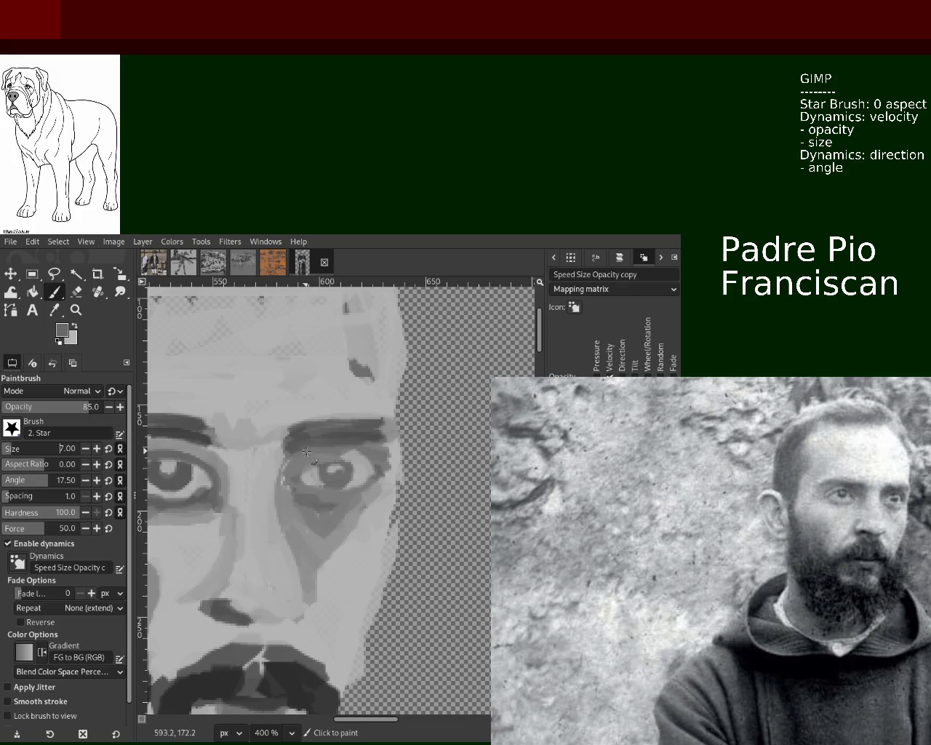
drag(366, 462, 360, 457)
key(ctrl+z)
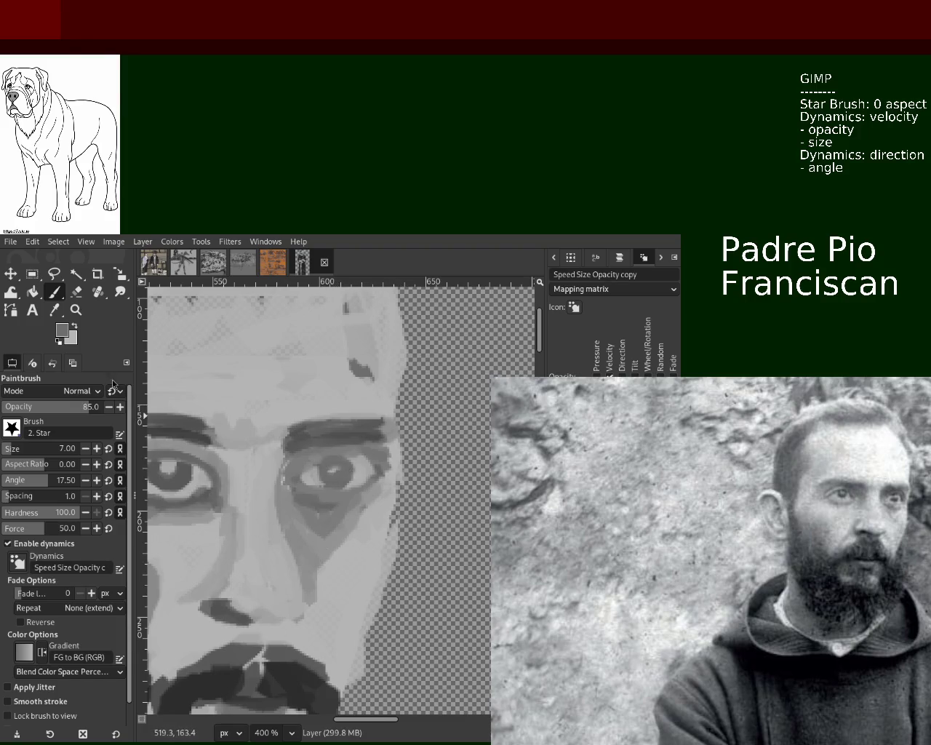
click(76, 309)
ctrl+click(375, 462)
ctrl+click(376, 463)
ctrl+click(376, 463)
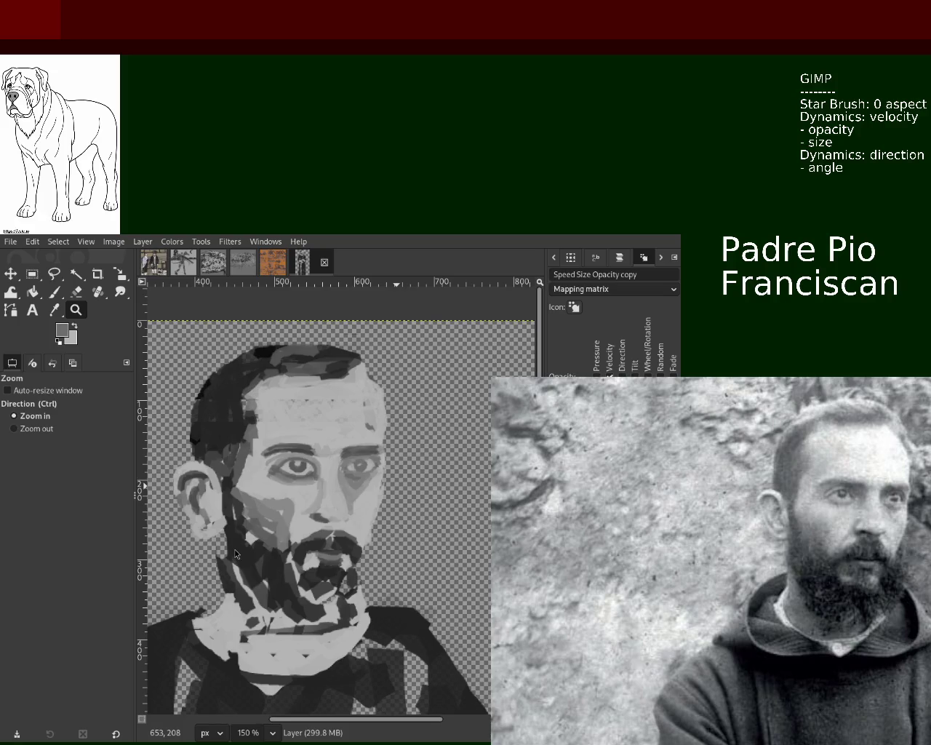
click(359, 471)
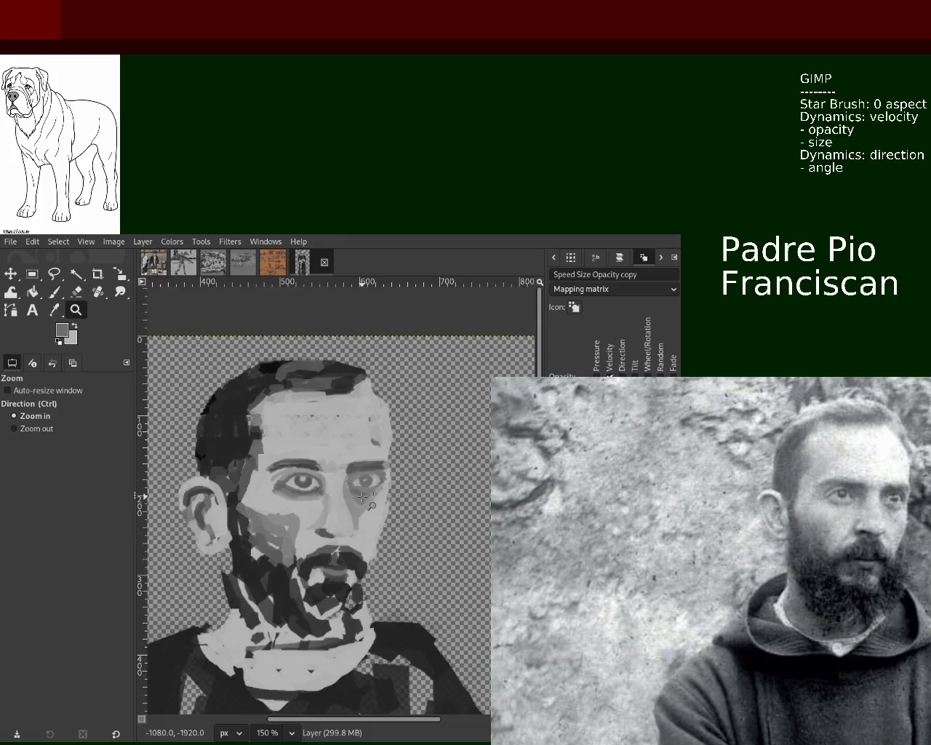
Zoom in on the face and paint light grey, sampled nearby, over the right-hand eye.
click(359, 471)
click(359, 470)
ctrl+click(400, 474)
ctrl+click(404, 474)
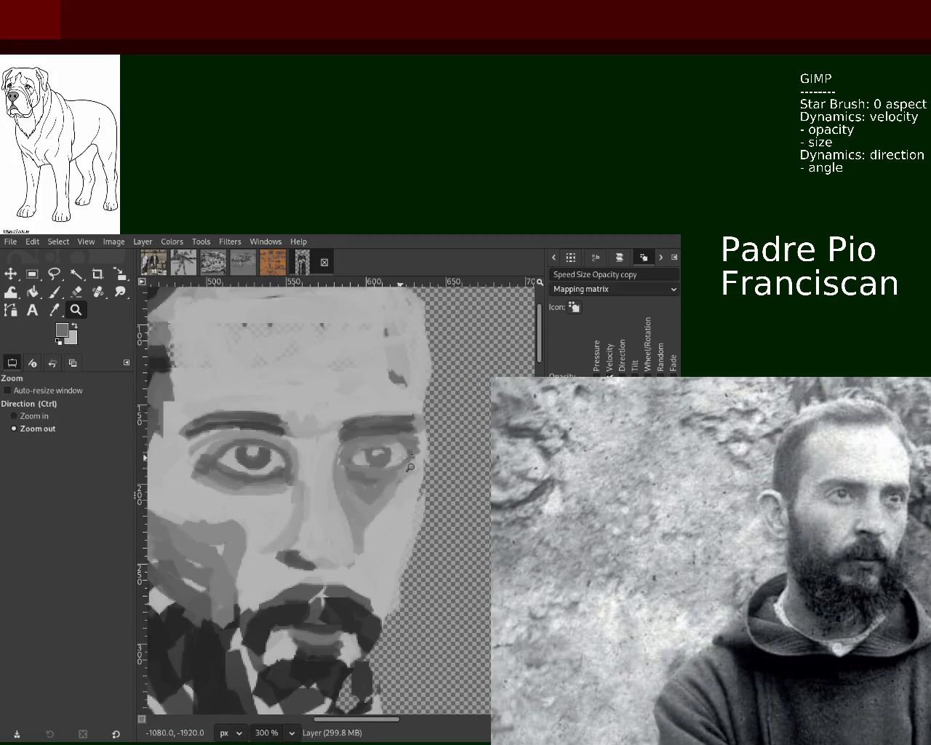
ctrl+click(411, 473)
ctrl+click(418, 473)
ctrl+click(422, 472)
scroll(336, 429, up, 4)
key(p)
ctrl+click(336, 427)
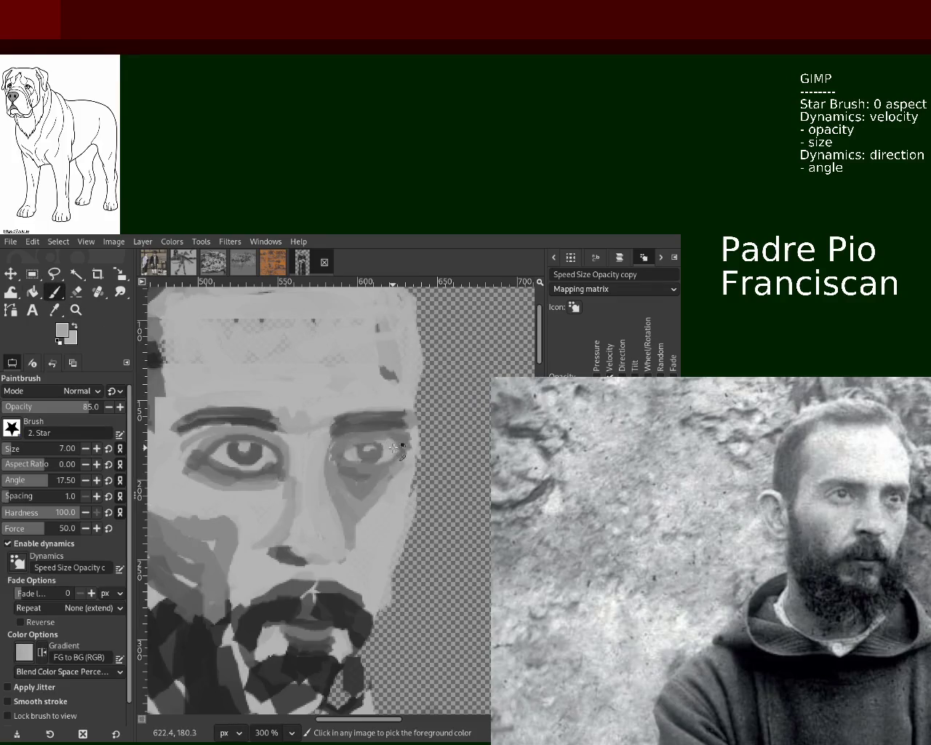
mouse_move(344, 445)
mouse_down()
mouse_move(388, 445)
mouse_move(346, 457)
mouse_move(365, 439)
mouse_move(355, 458)
mouse_move(379, 444)
mouse_move(358, 453)
mouse_up()
Dab a darker grey iris into the eye, sample a lighter grey, and zoom back out.
ctrl+click(368, 447)
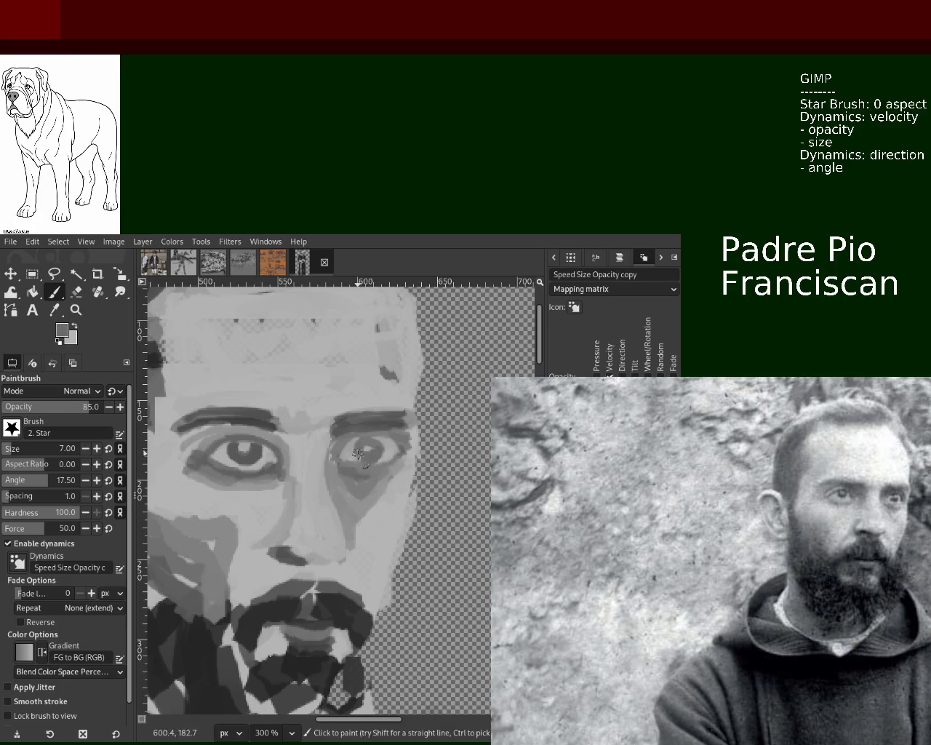
ctrl+click(347, 444)
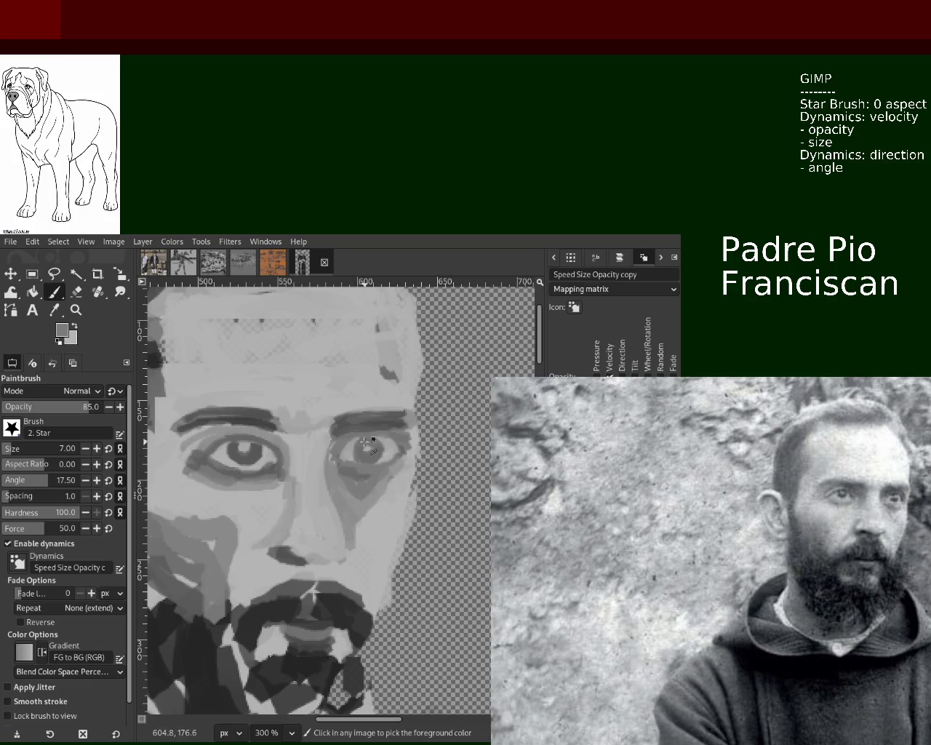
click(75, 309)
ctrl+click(408, 488)
ctrl+click(408, 488)
click(407, 487)
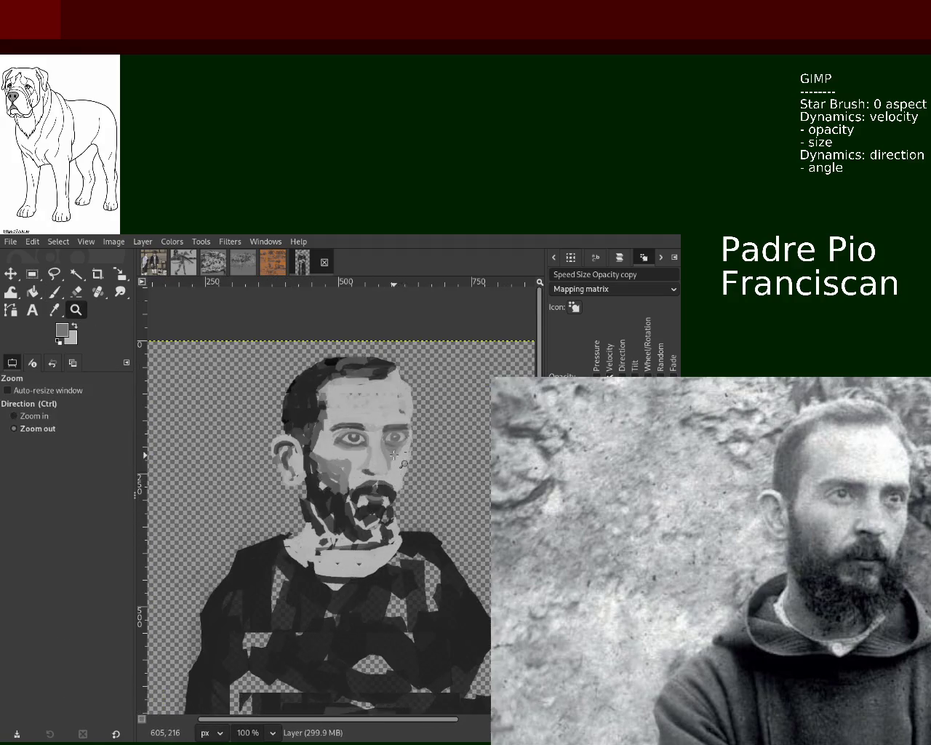
Dab small darker grey touches, sampled from around the eyes, under the right-hand and left-hand eyes.
click(408, 487)
click(407, 488)
click(407, 488)
click(408, 487)
click(56, 293)
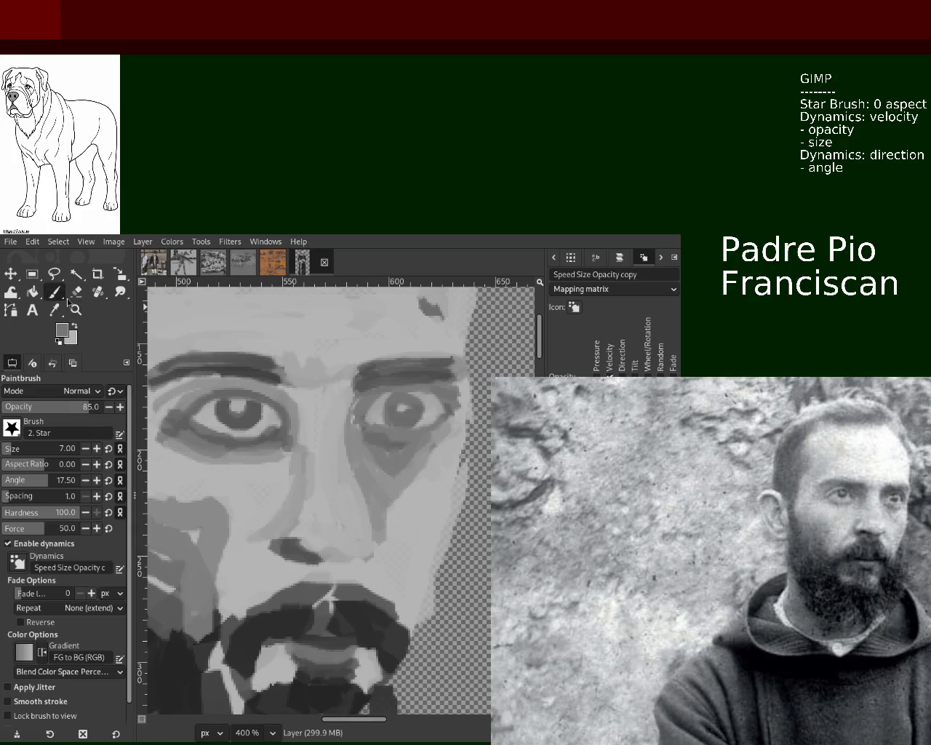
click(380, 402)
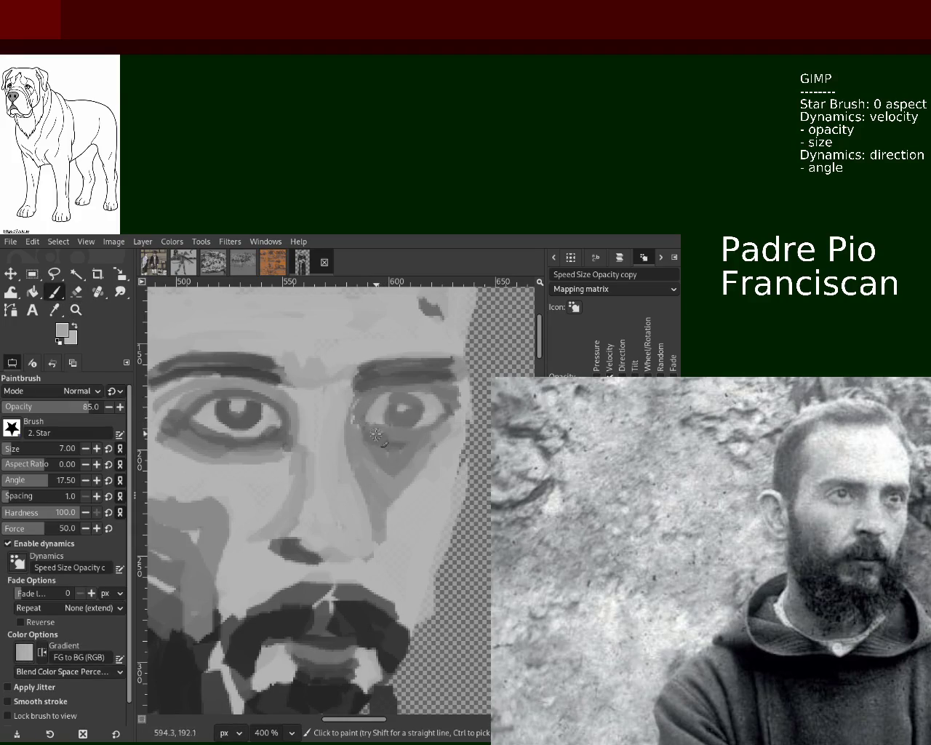
click(422, 436)
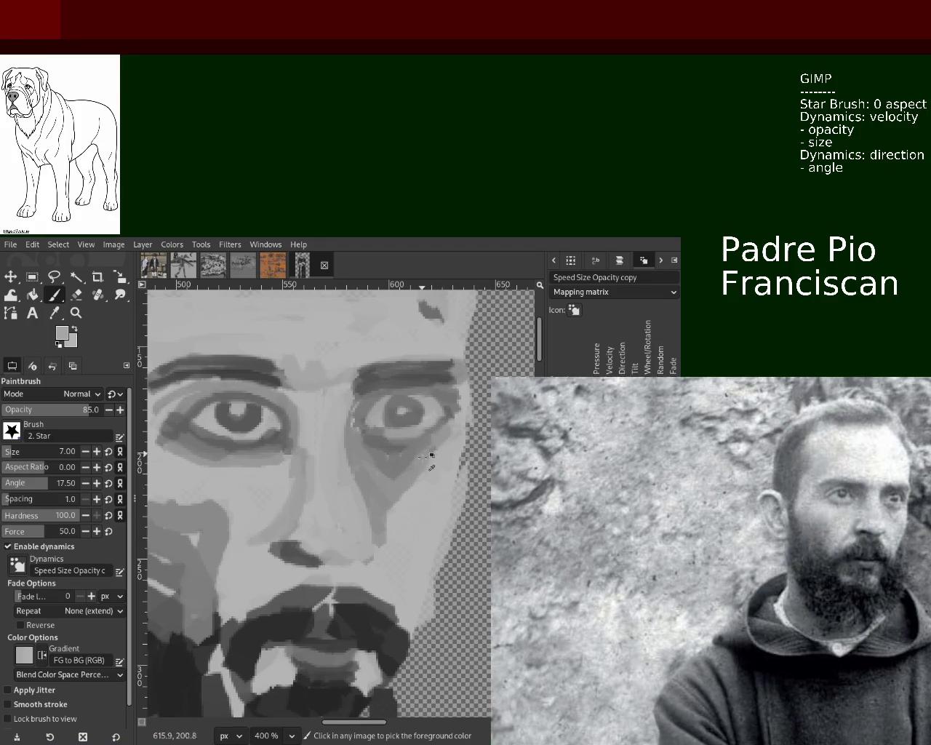
ctrl+click(352, 428)
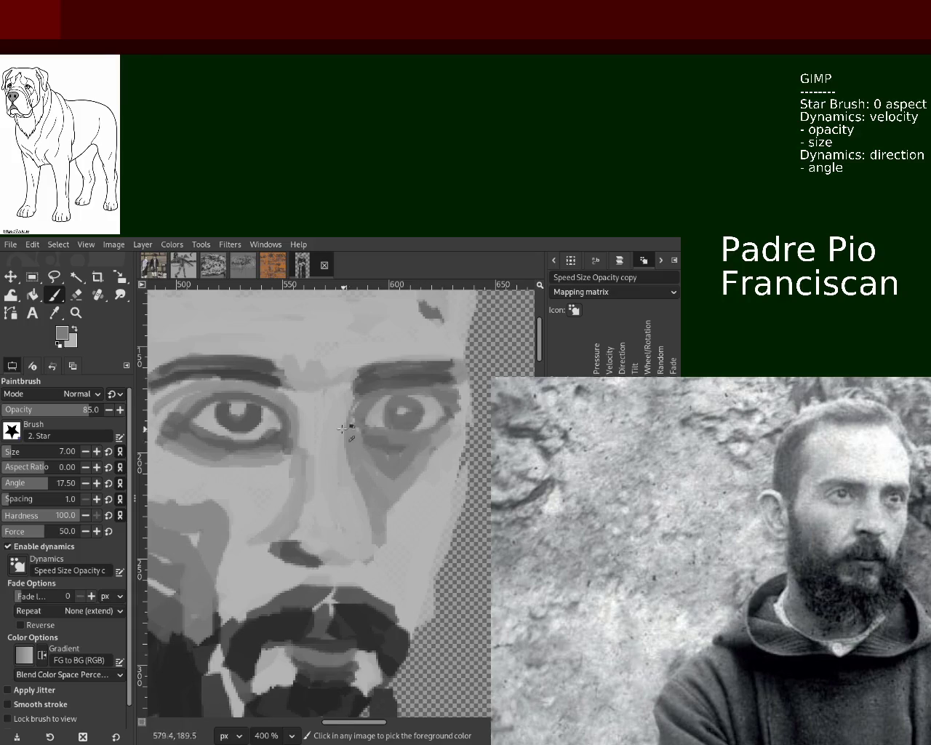
ctrl+click(285, 414)
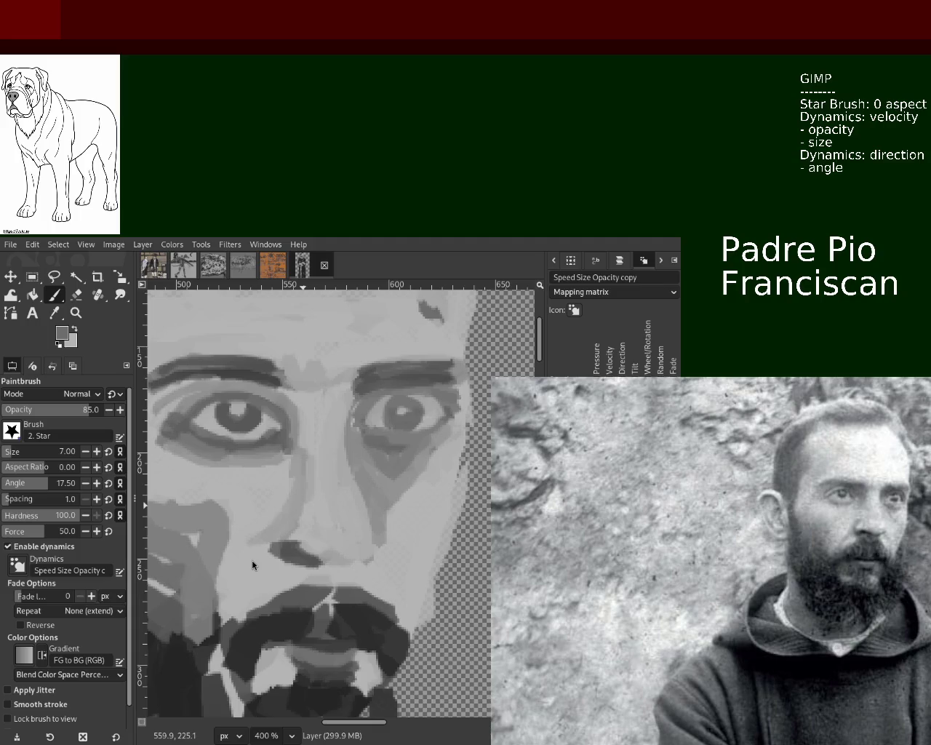
ctrl+click(276, 411)
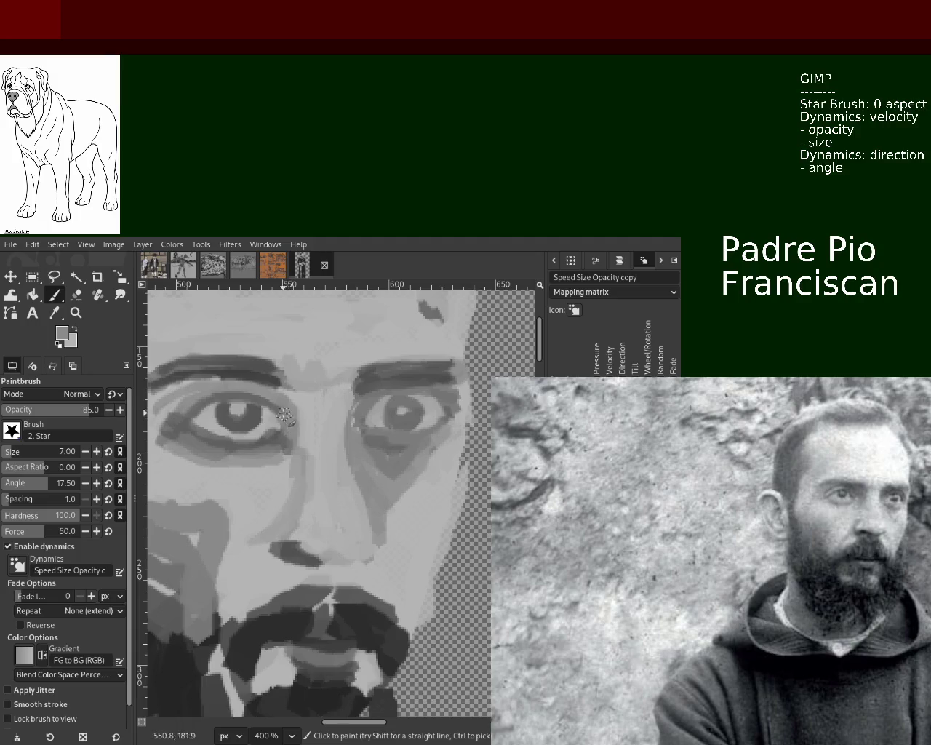
click(217, 465)
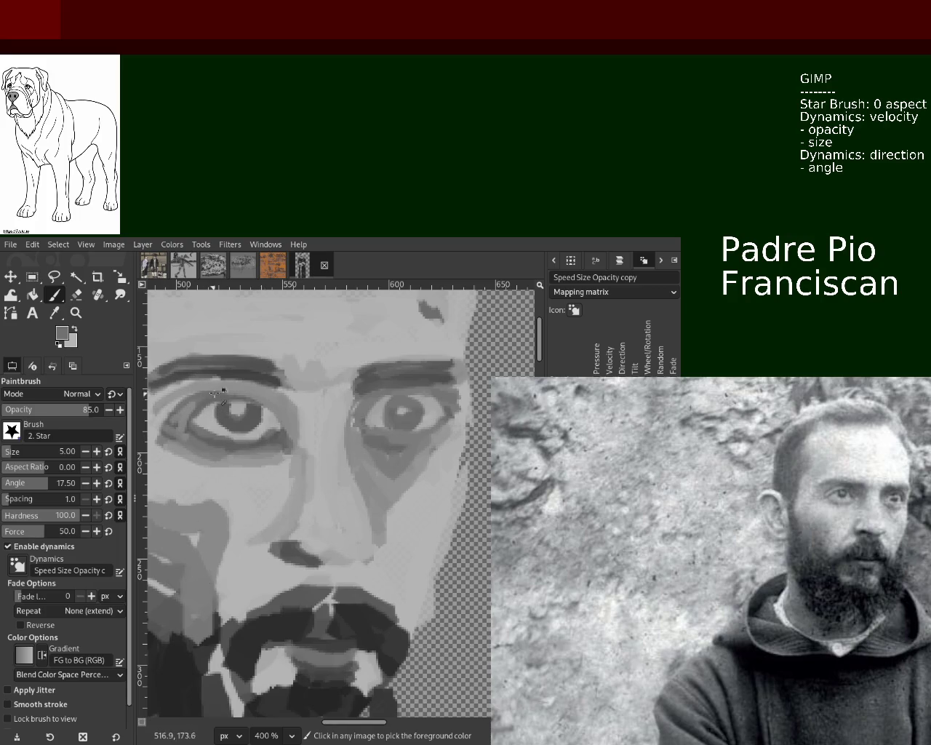
Paint one darker grey stroke across the left-hand eye's lower lid.
drag(186, 425, 269, 424)
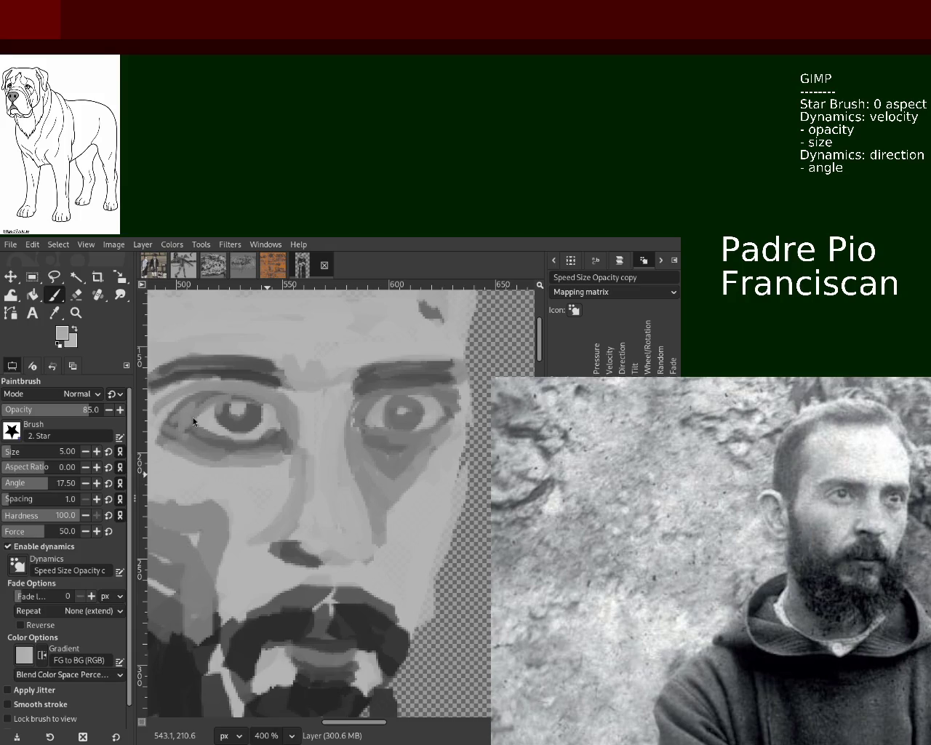
Zoom in closely on the left-hand eye and darken its inner and lower edge with sampled dark grey.
click(76, 312)
ctrl+click(352, 445)
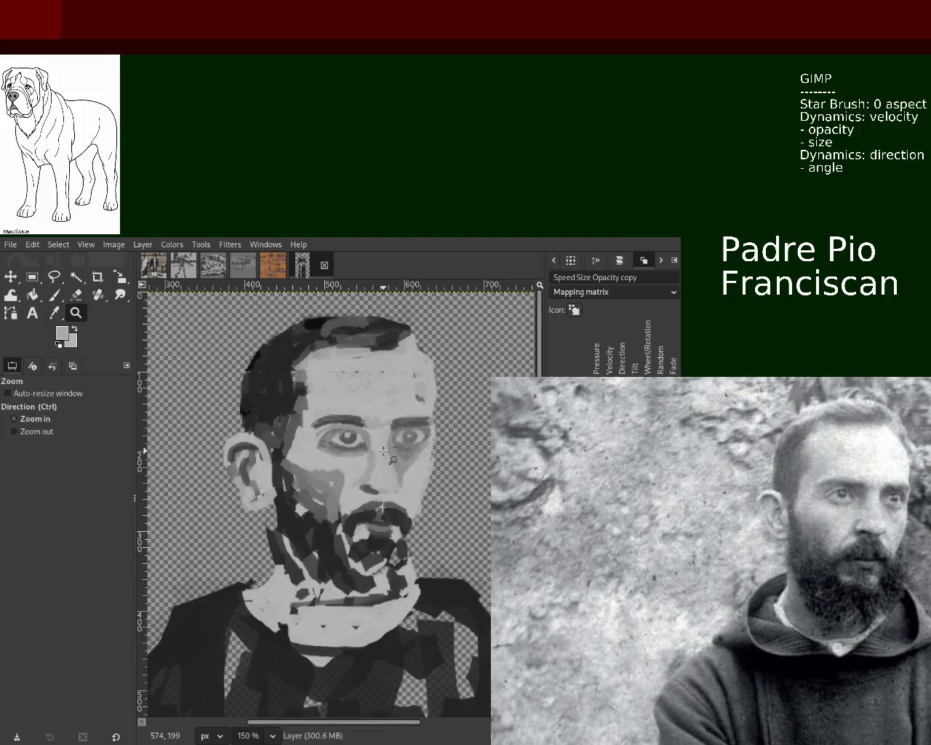
ctrl+click(353, 445)
click(353, 445)
click(353, 445)
click(349, 436)
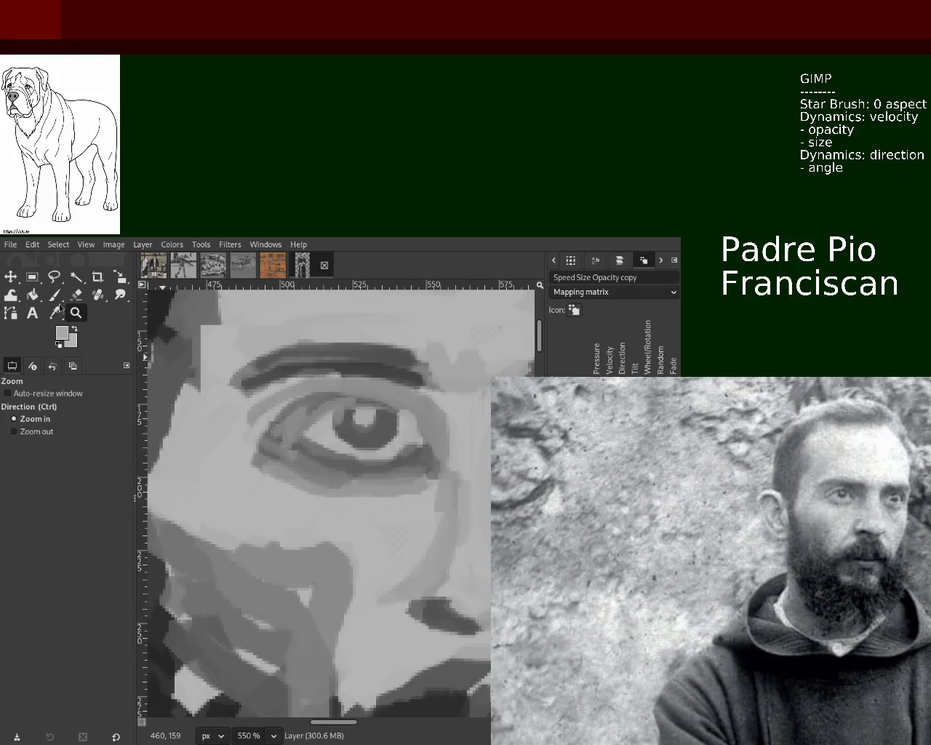
key(p)
ctrl+click(272, 403)
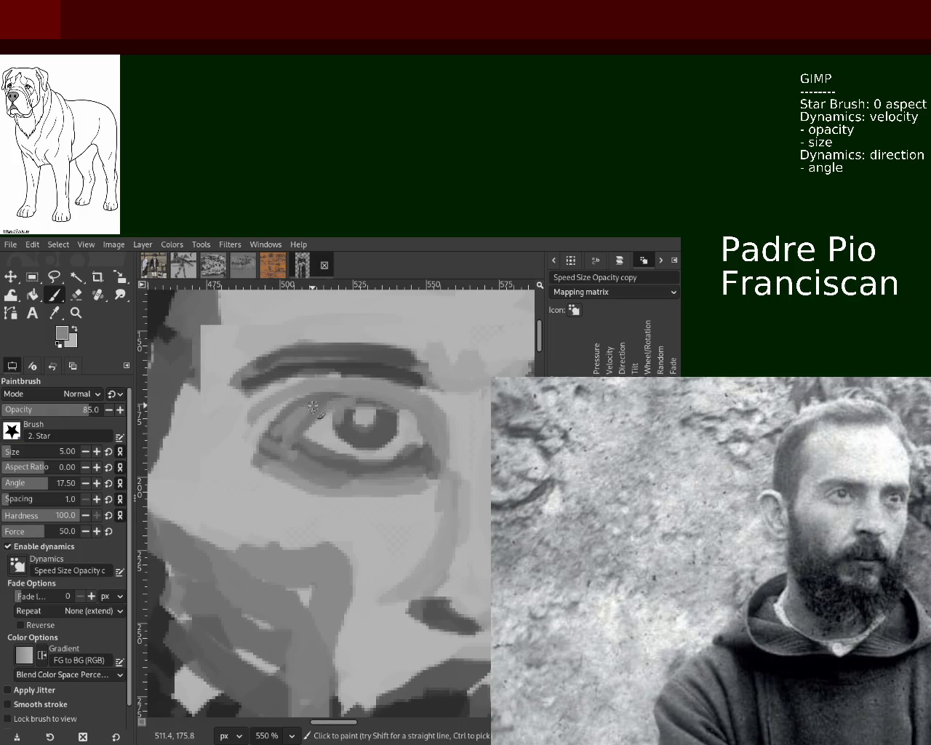
drag(299, 401, 255, 444)
Try a light grey stroke along the lower eye white, undo it, and zoom out.
ctrl+click(399, 443)
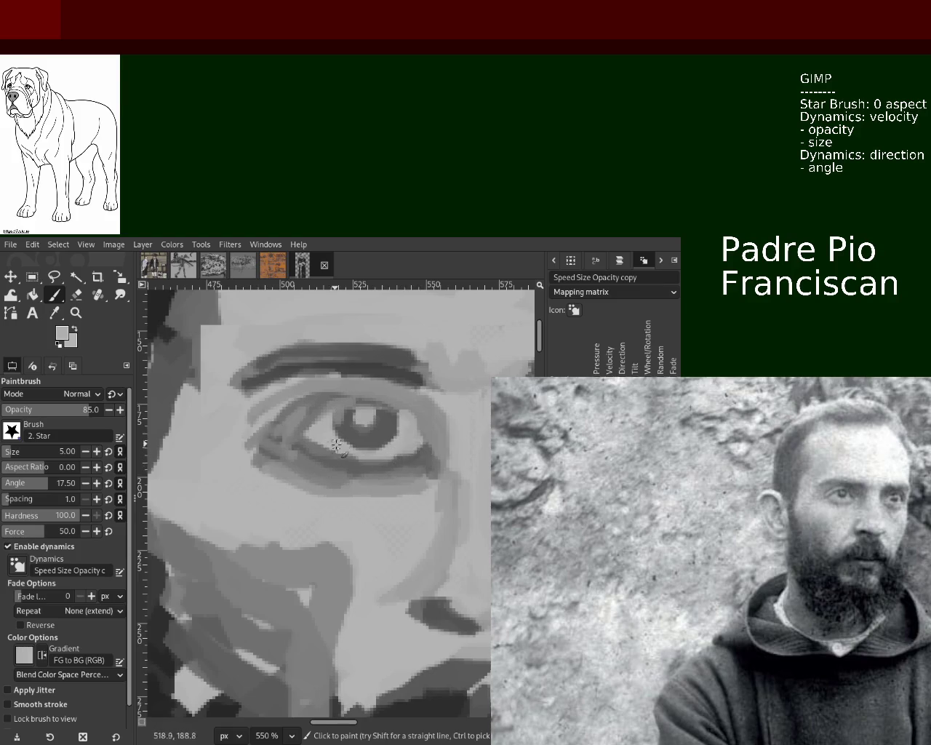
drag(407, 445, 338, 454)
key(ctrl+z)
key(z)
click(318, 428)
click(318, 427)
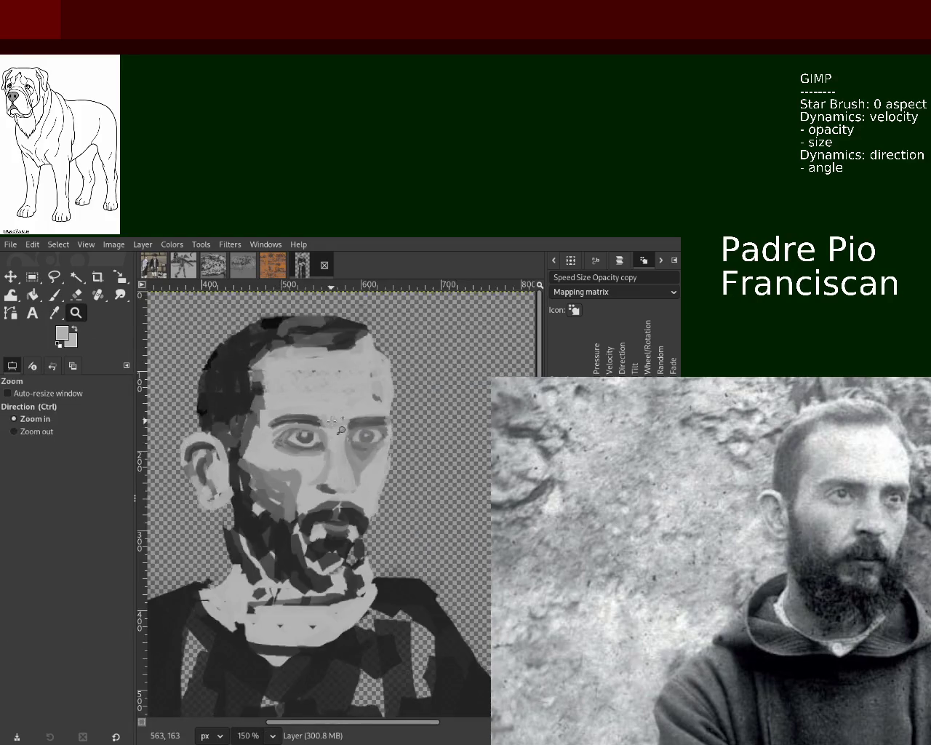
Zoom in around the eye and dab two light grey highlights beside it.
ctrl+click(318, 427)
ctrl+click(318, 427)
click(318, 427)
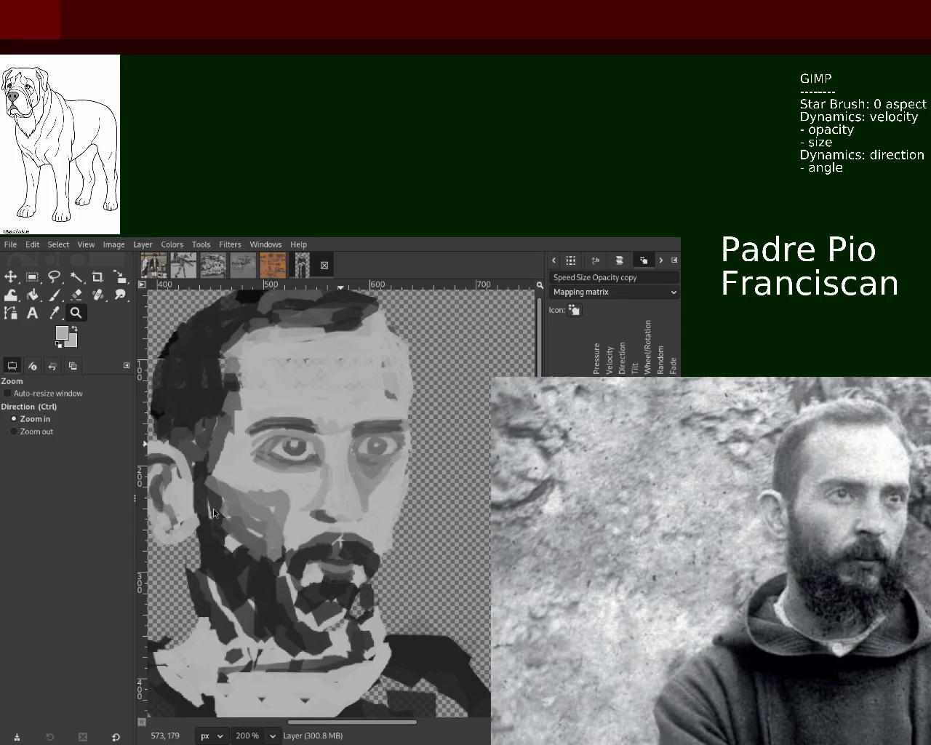
click(276, 485)
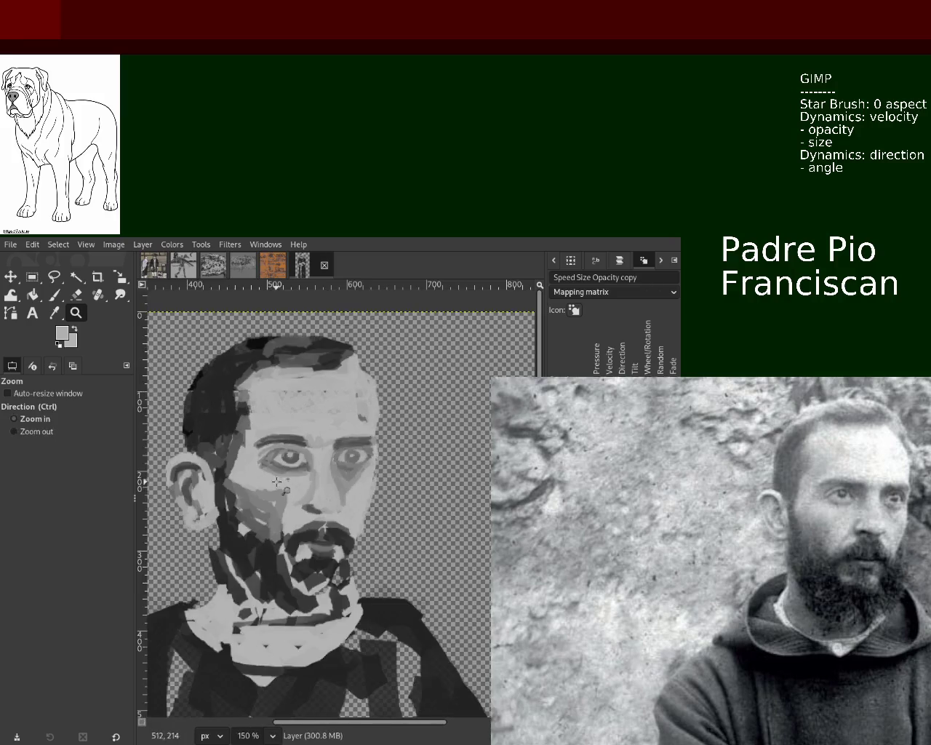
click(276, 485)
click(55, 296)
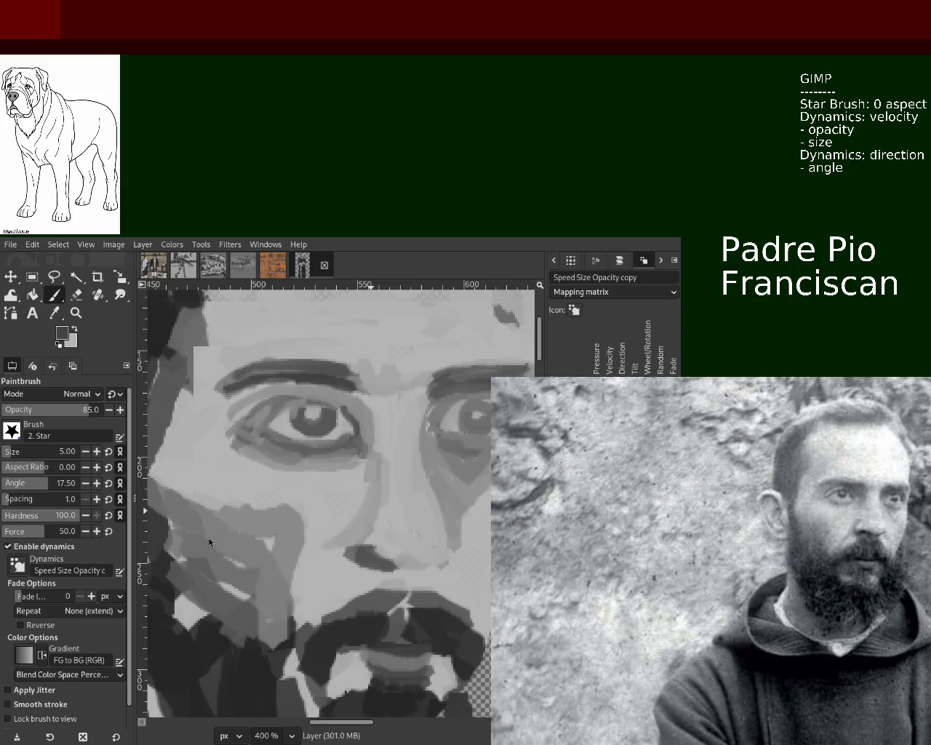
click(355, 408)
click(324, 403)
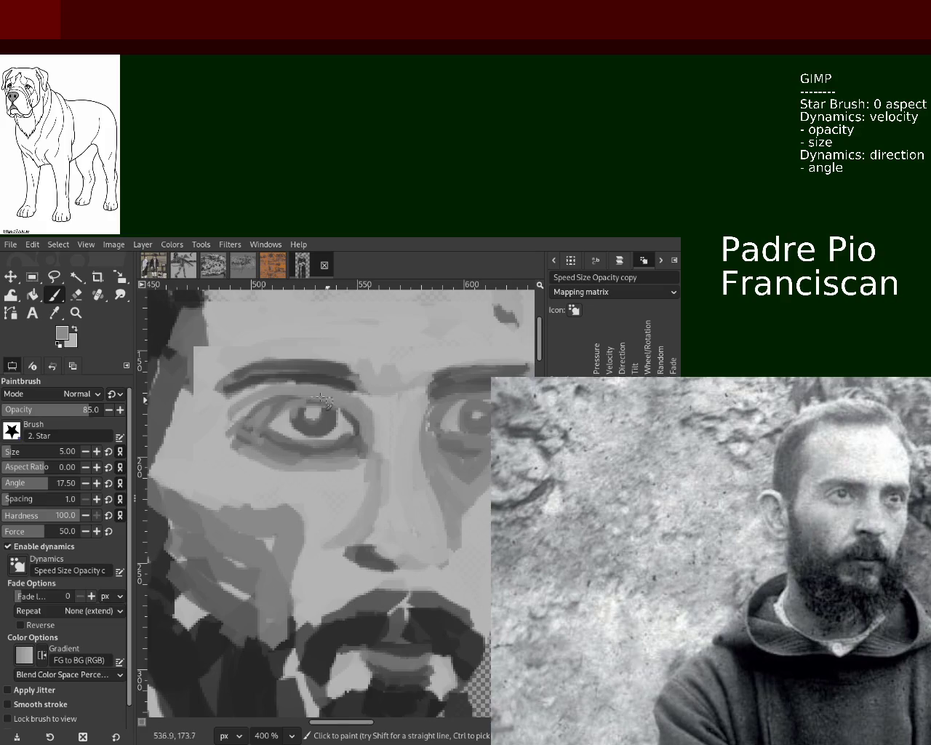
Zoom out and reframe the view around the face.
click(76, 313)
scroll(356, 399, down, 2)
scroll(356, 398, down, 2)
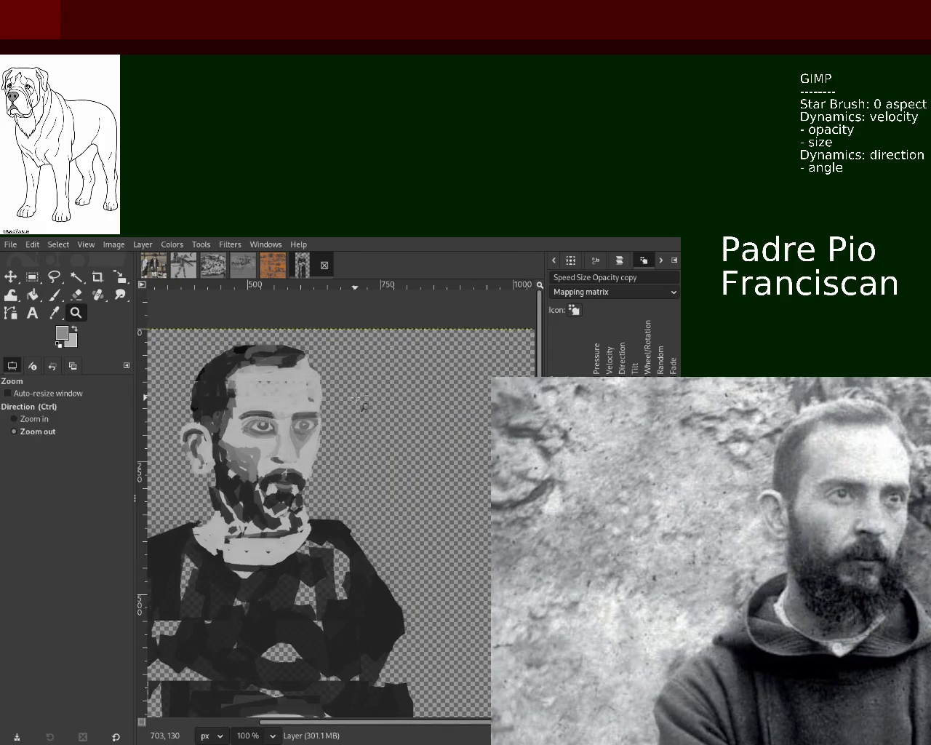
click(375, 480)
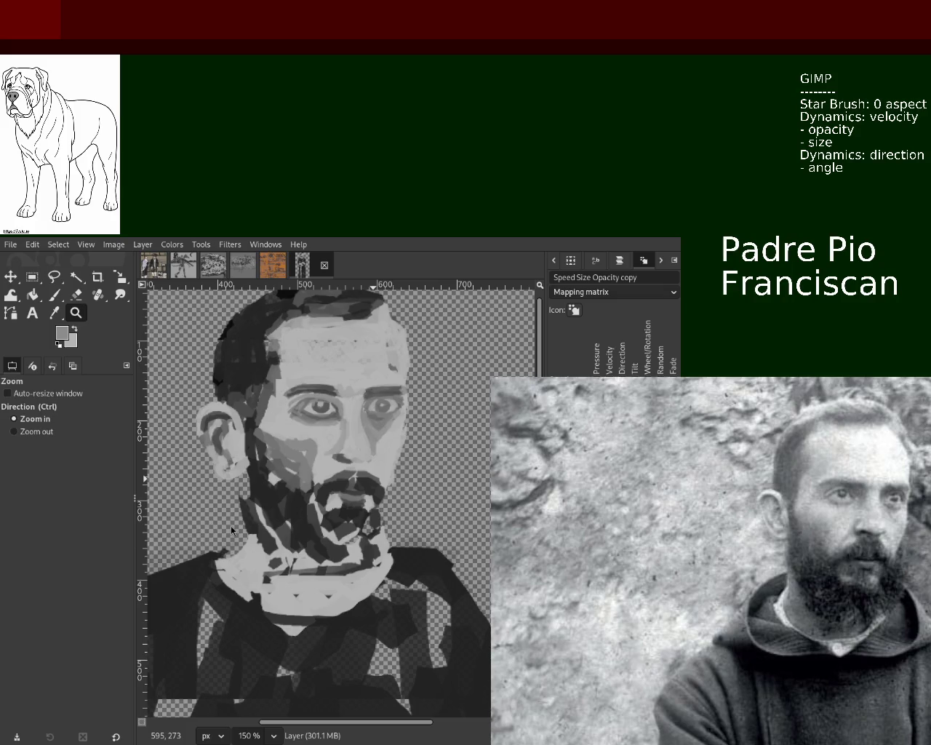
click(243, 407)
ctrl+click(243, 407)
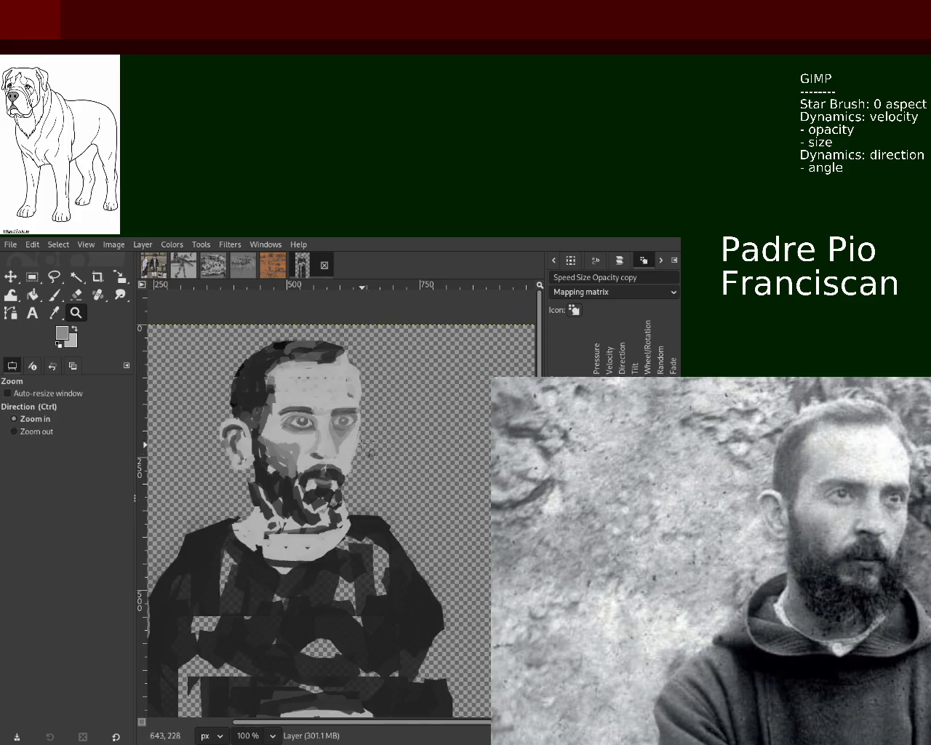
click(243, 407)
click(32, 277)
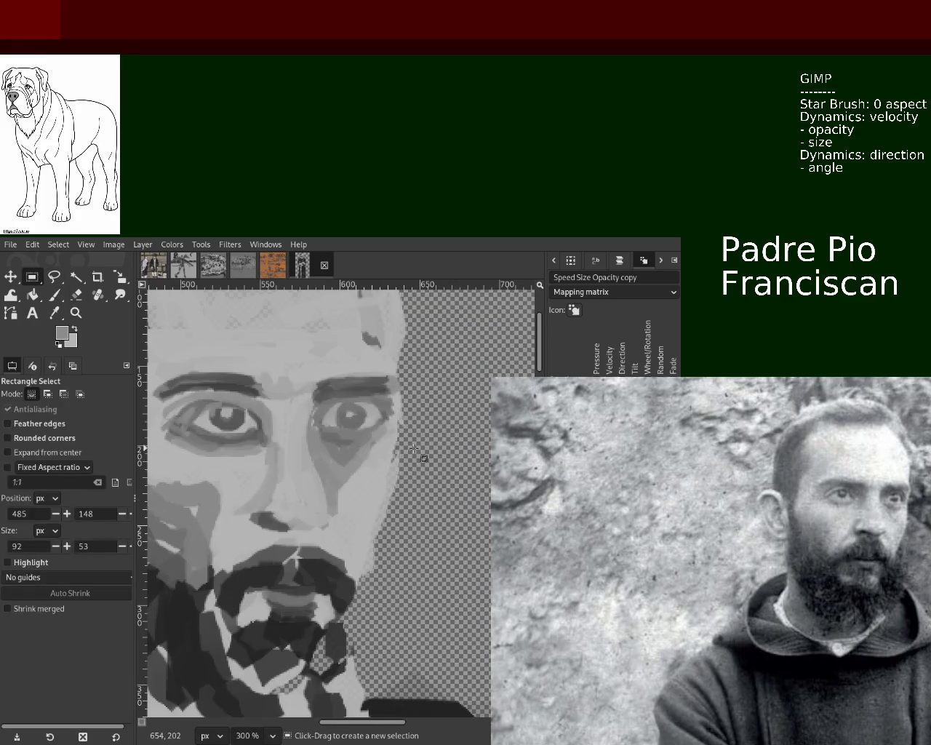
Cut the right eye out, paste it, move it about 13 px lower, and anchor it.
drag(389, 446, 311, 400)
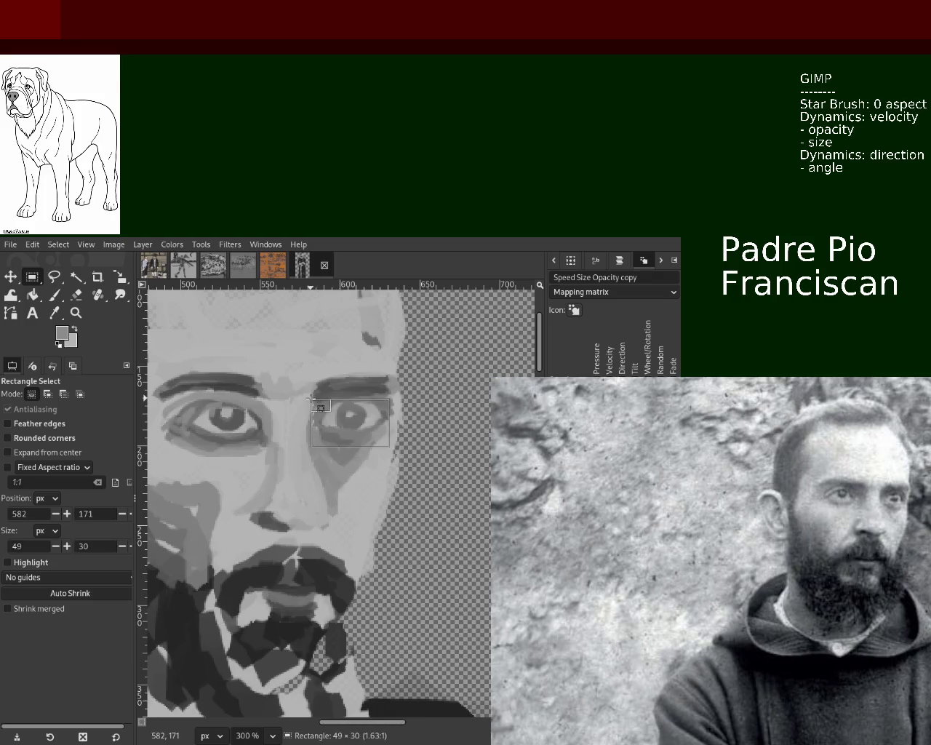
key(ctrl+x)
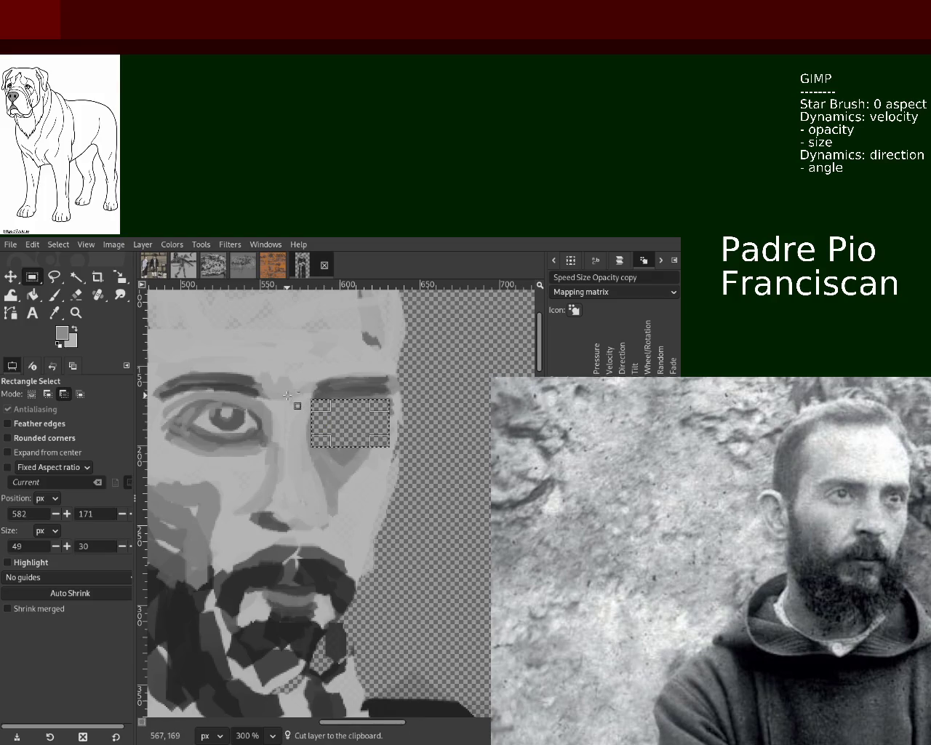
key(ctrl+v)
click(17, 280)
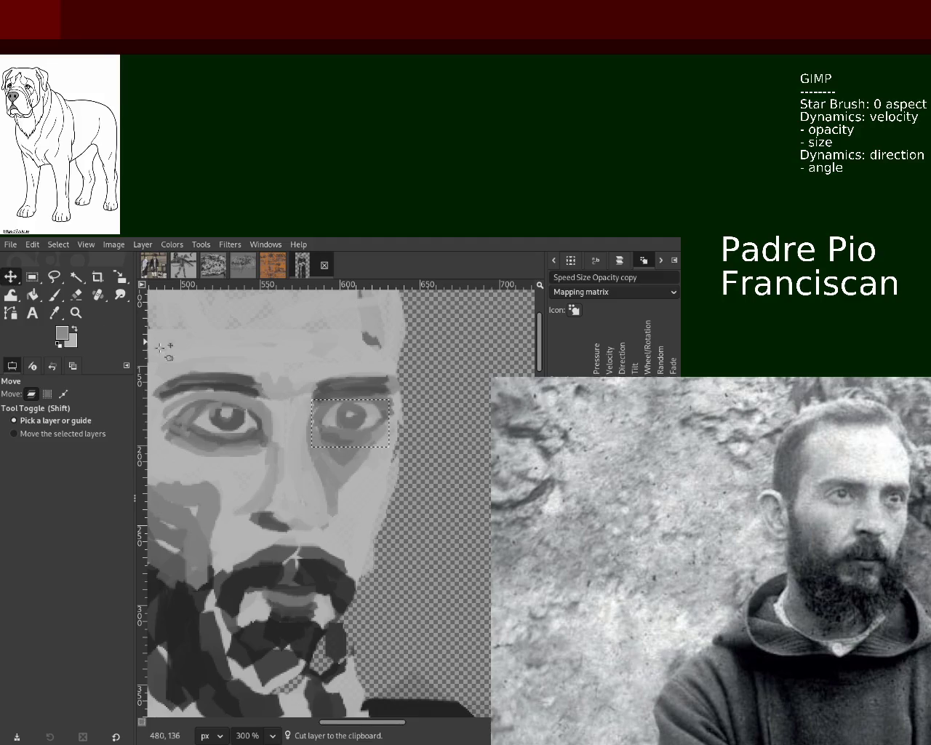
drag(354, 424, 358, 432)
key(ctrl+h)
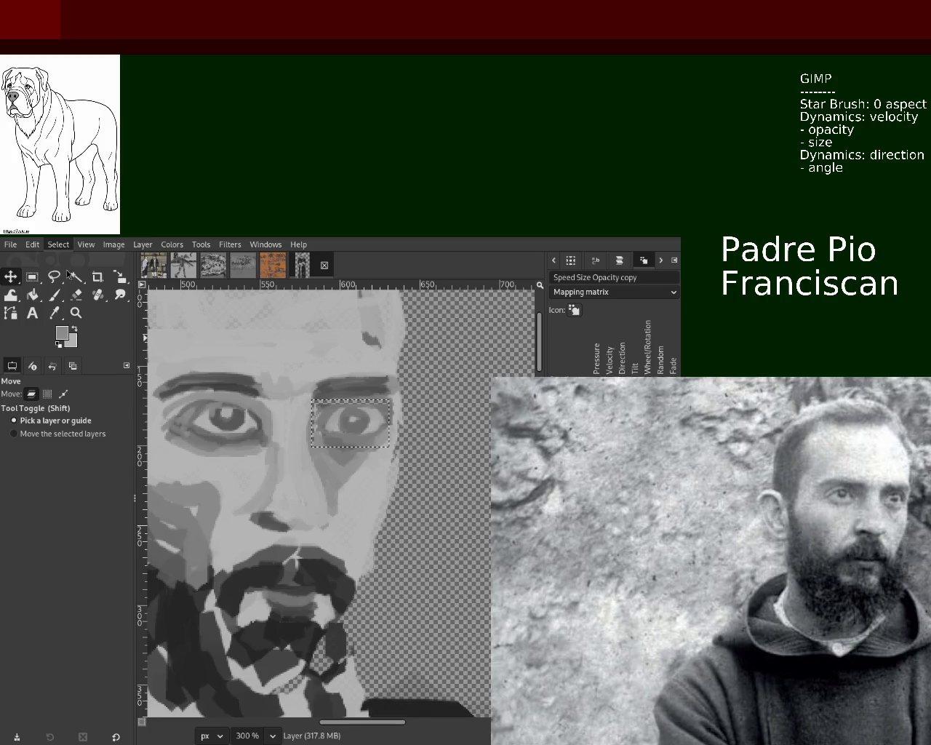
Deselect, try and undo a shadow stroke under the eye, then sample a darker grey.
click(56, 296)
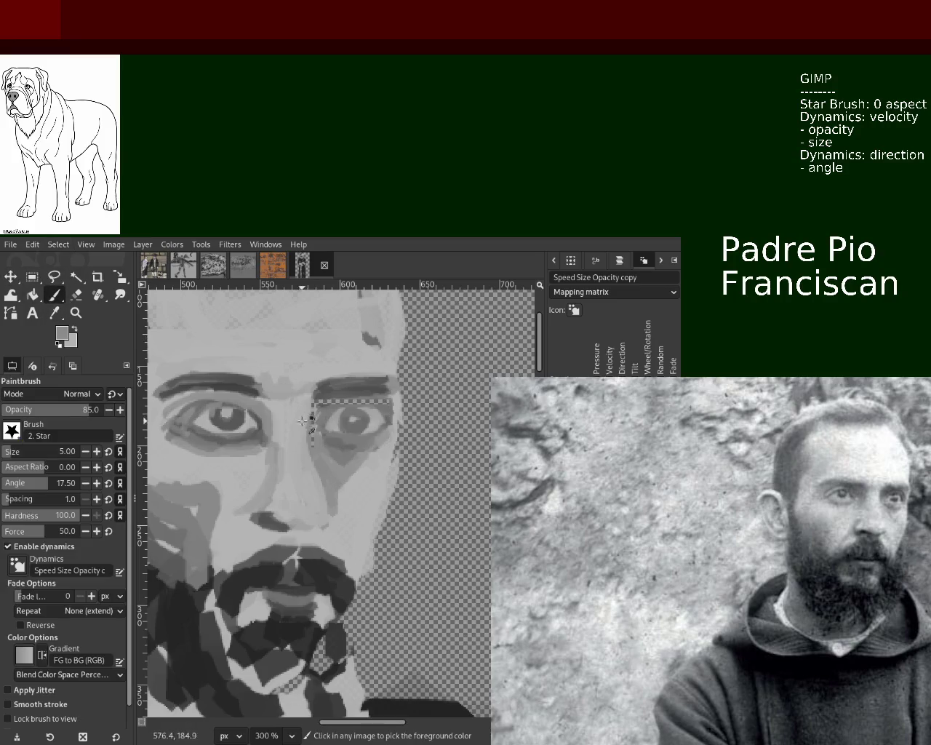
key(ctrl+shift+a)
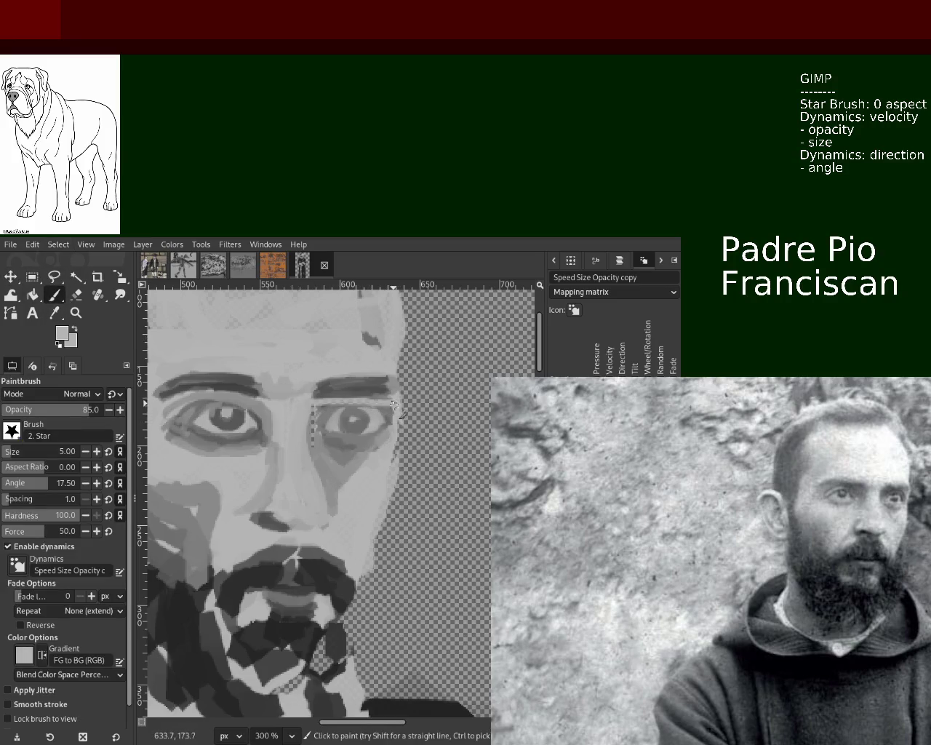
drag(316, 445, 313, 411)
key(ctrl+z)
key(ctrl+z)
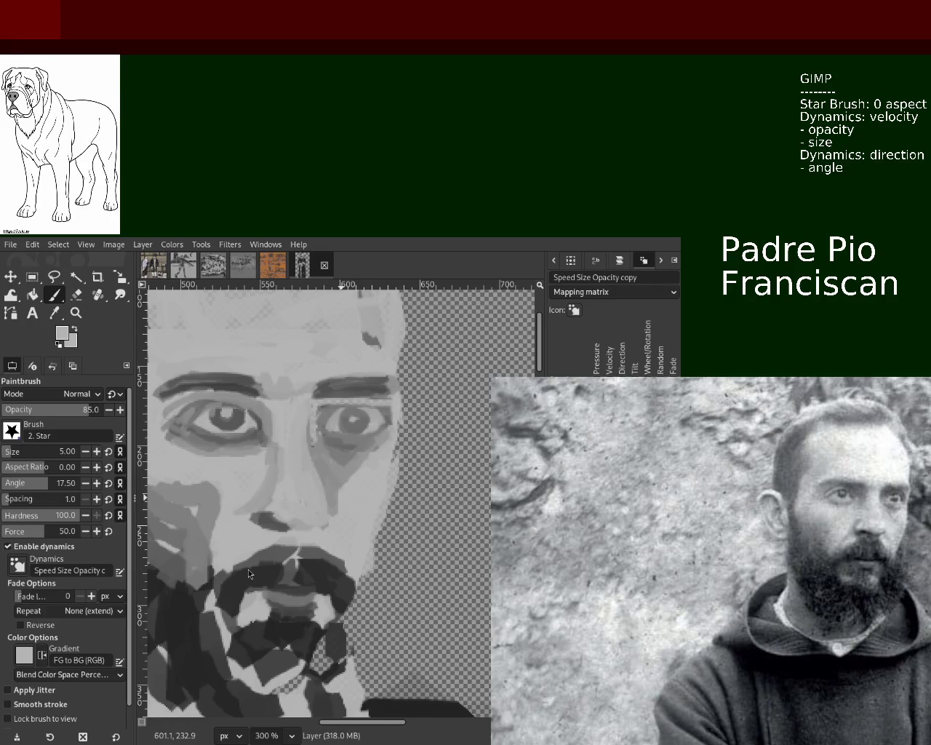
key(ctrl)
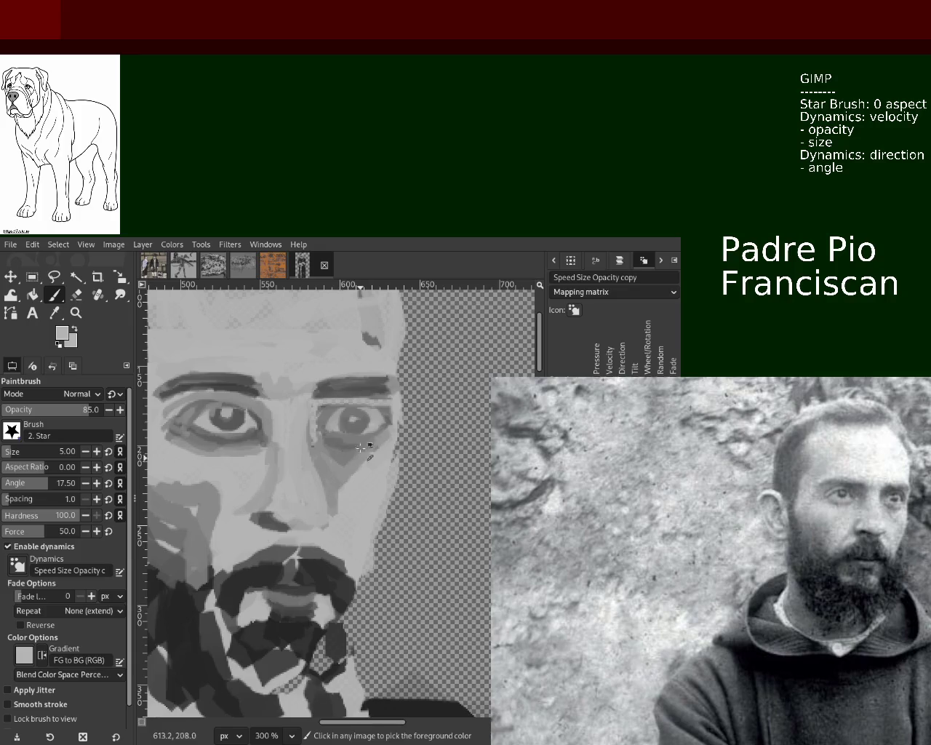
ctrl+click(386, 412)
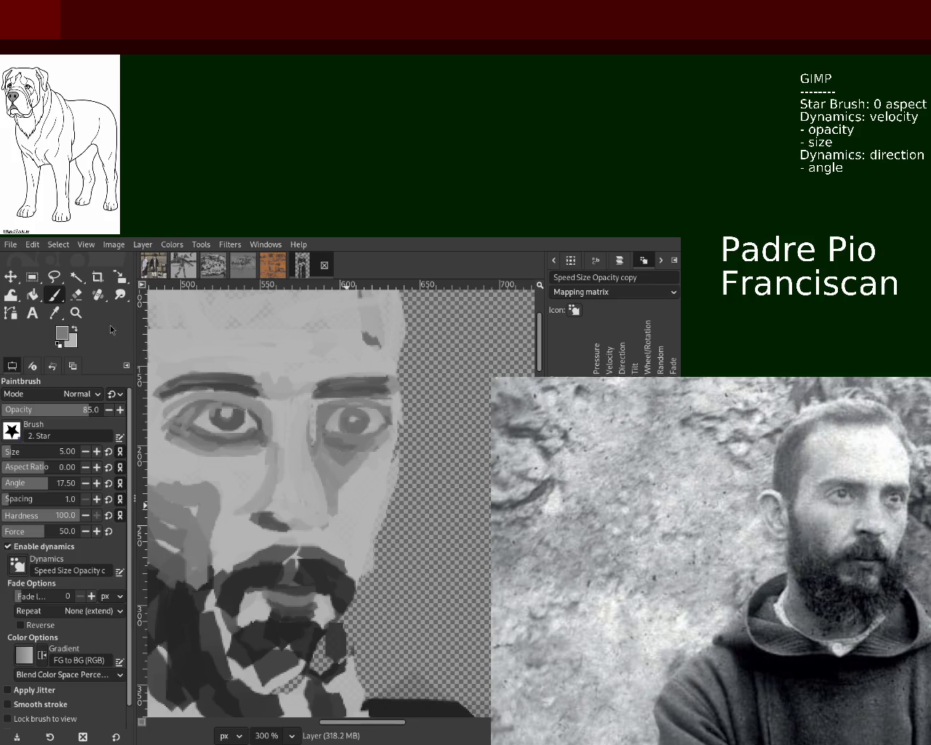
click(75, 313)
ctrl+click(316, 408)
ctrl+click(316, 408)
ctrl+click(316, 407)
ctrl+click(316, 407)
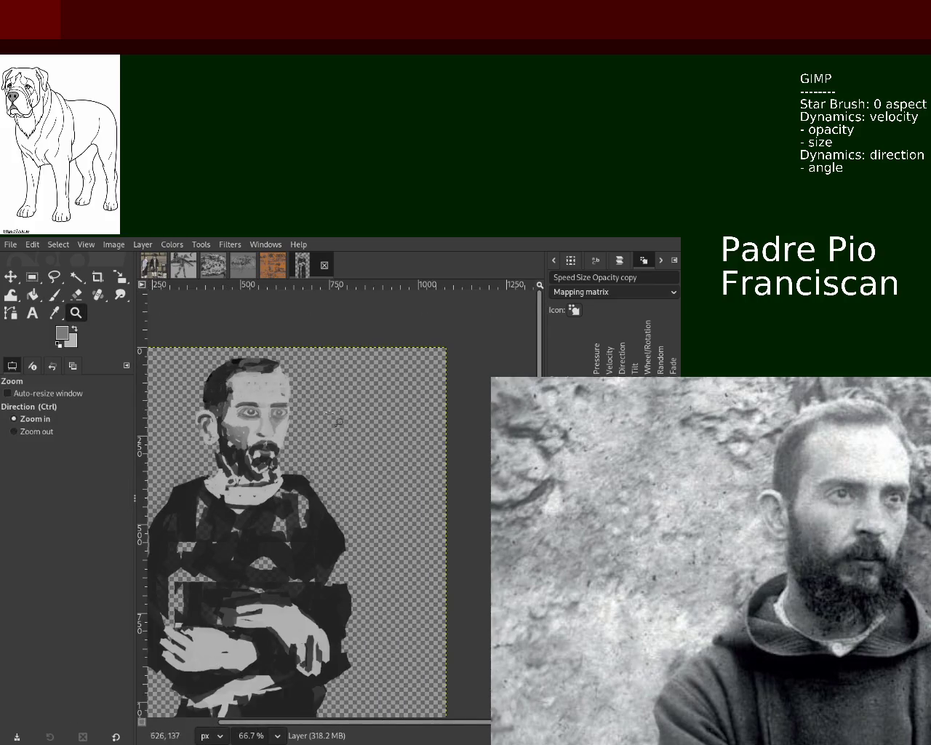
ctrl+click(316, 408)
click(306, 409)
click(298, 410)
ctrl+click(291, 412)
click(281, 413)
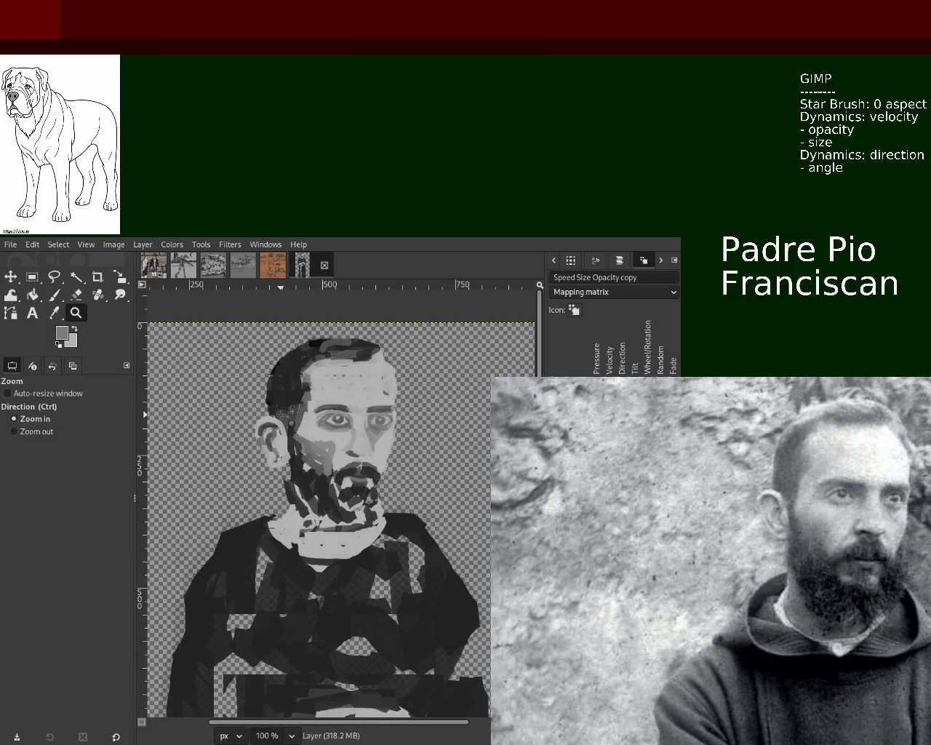
ctrl+click(281, 413)
click(360, 395)
click(360, 395)
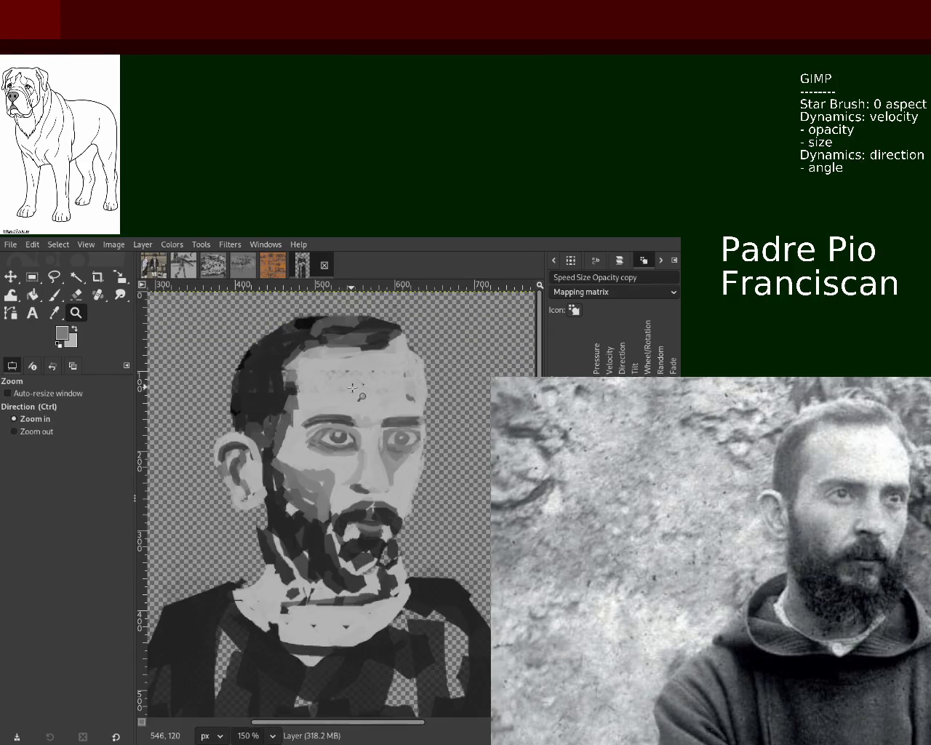
ctrl+click(360, 436)
ctrl+click(361, 502)
click(363, 562)
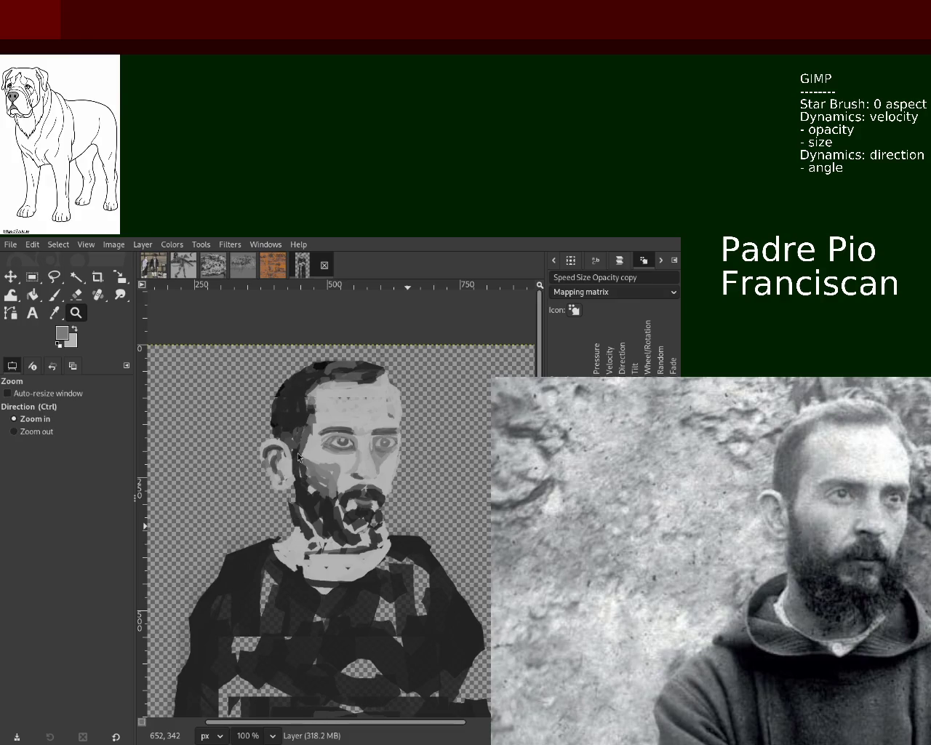
scroll(301, 448, down, 1)
scroll(342, 433, up, 3)
scroll(358, 423, up, 1)
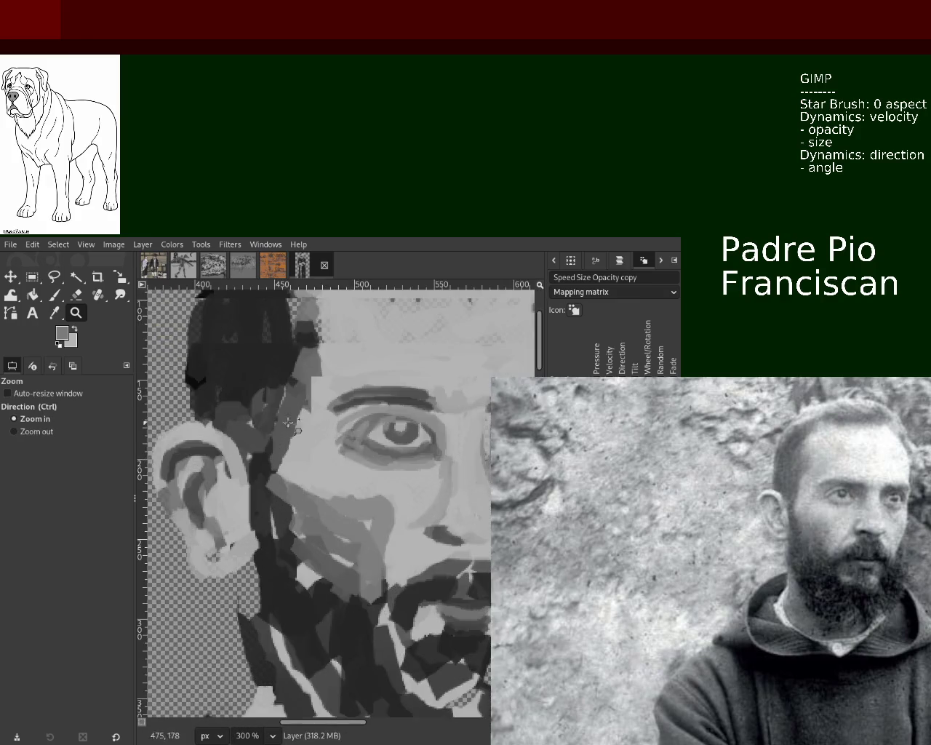
scroll(358, 423, down, 2)
scroll(357, 423, up, 3)
scroll(358, 422, up, 1)
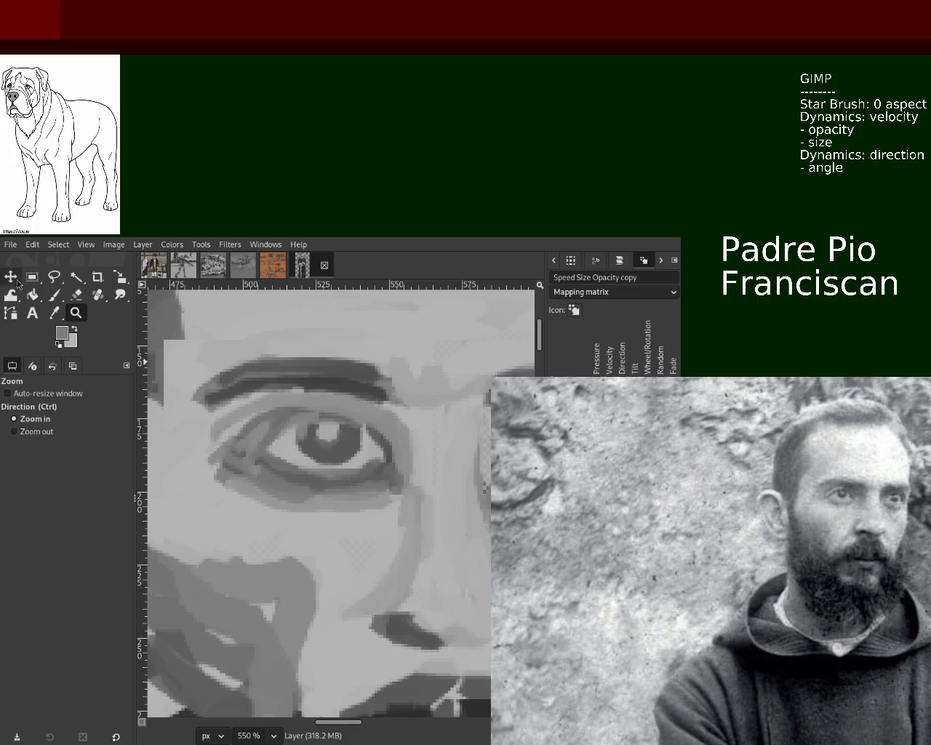
Paint sampled light and mid grey strokes over the left eye's inner corner.
click(58, 297)
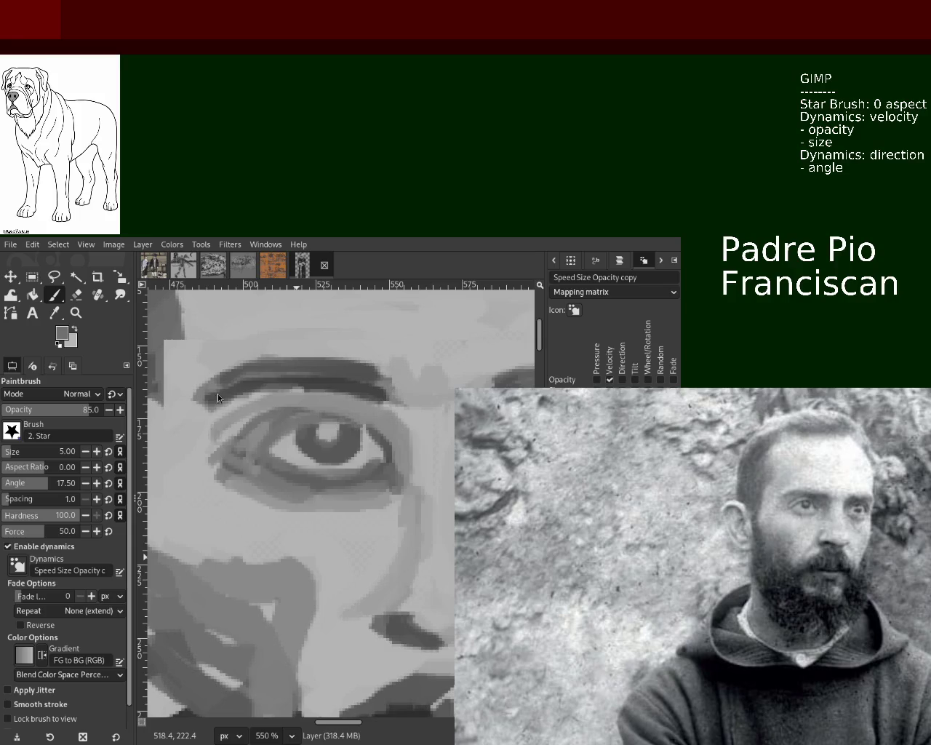
ctrl+click(234, 436)
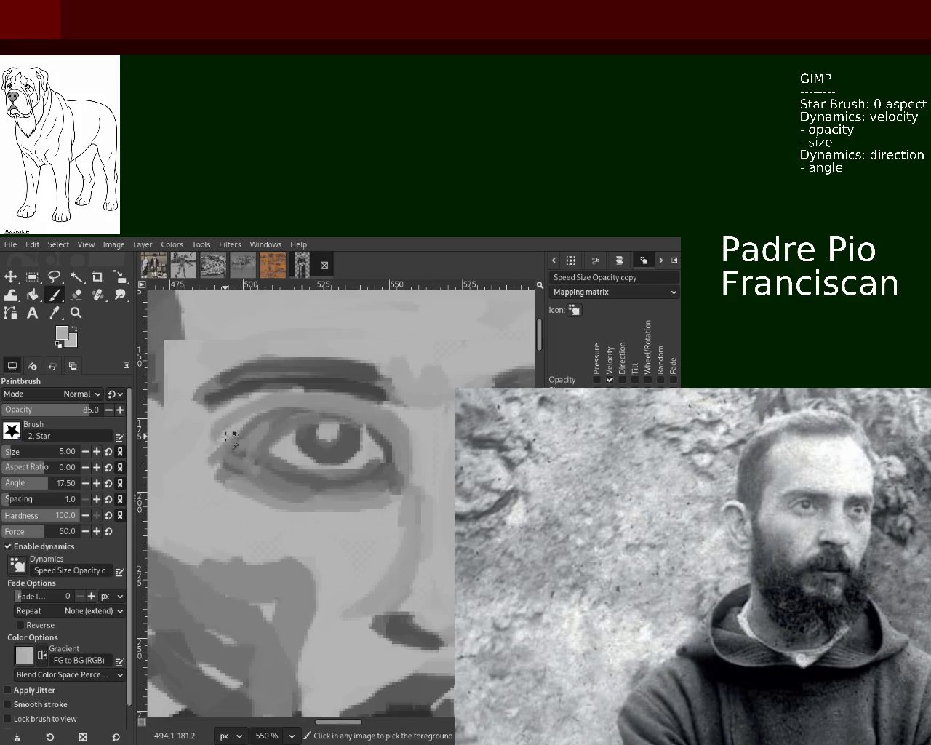
mouse_move(232, 445)
mouse_down()
mouse_move(244, 433)
mouse_move(231, 473)
mouse_move(233, 446)
mouse_move(206, 453)
mouse_up()
ctrl+click(237, 459)
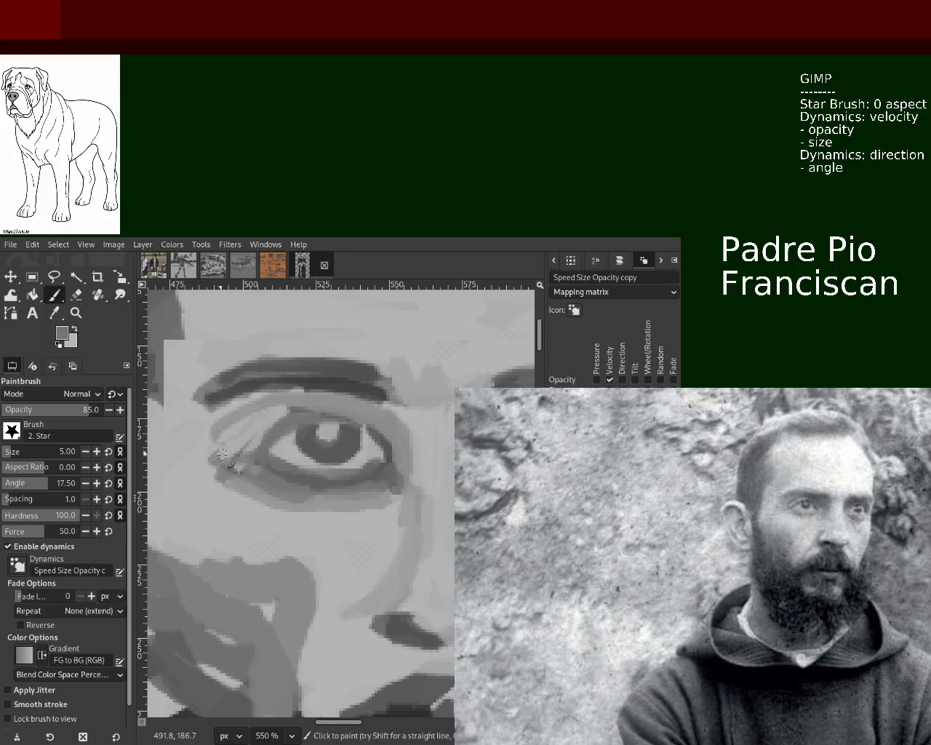
drag(277, 429, 225, 457)
Re-zoom on the eyes and repaint the stroke beside the right eye in softer grey.
key(z)
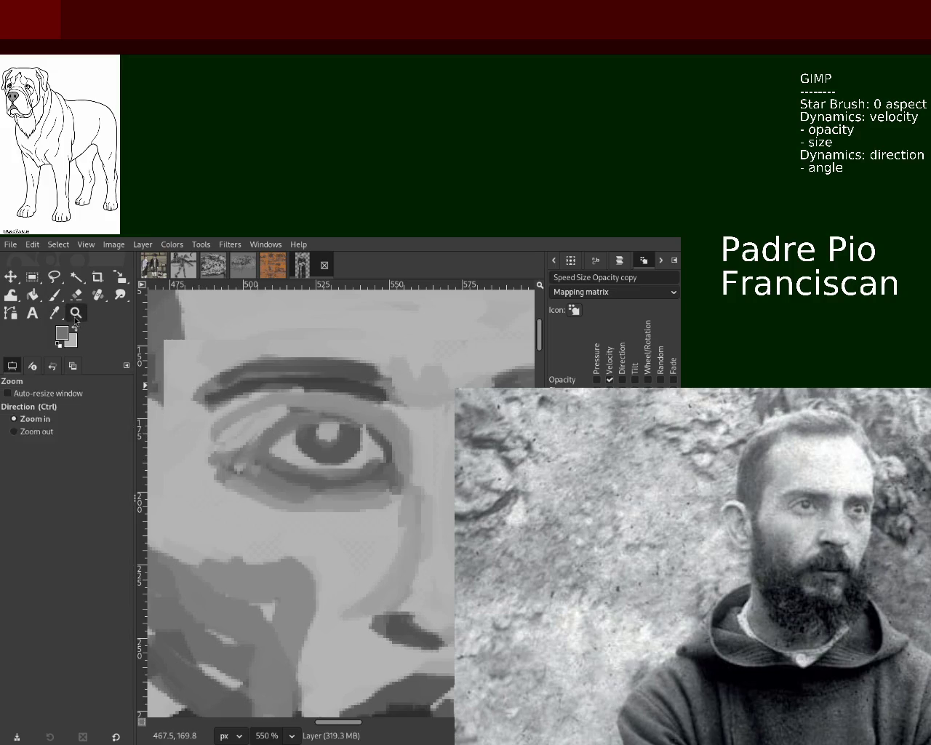
ctrl+click(198, 453)
ctrl+click(198, 452)
click(199, 452)
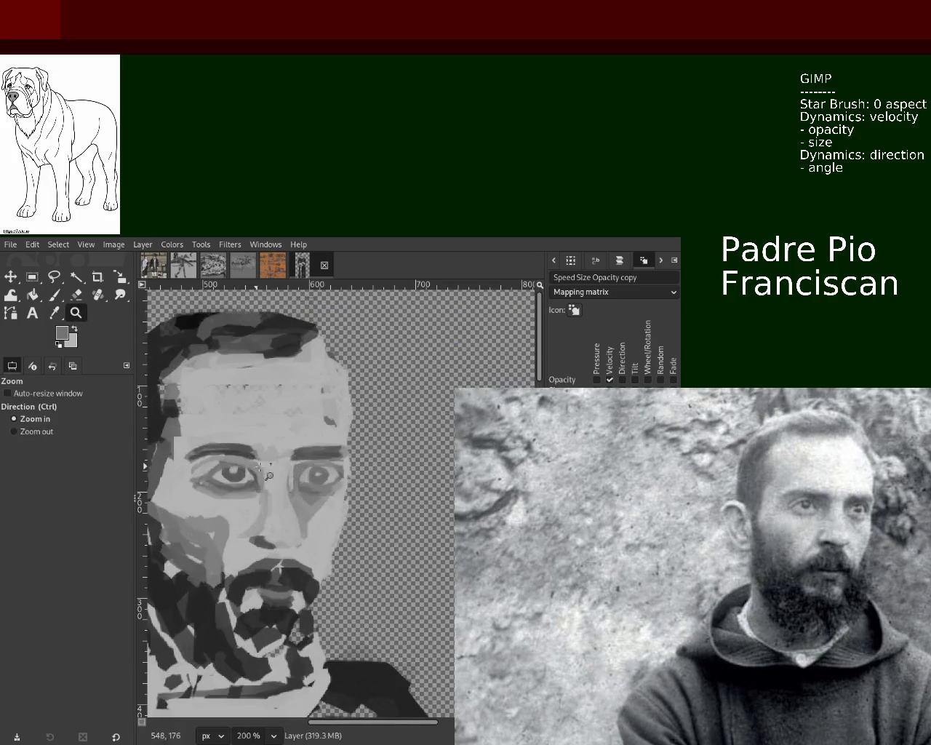
click(198, 453)
click(198, 453)
click(55, 295)
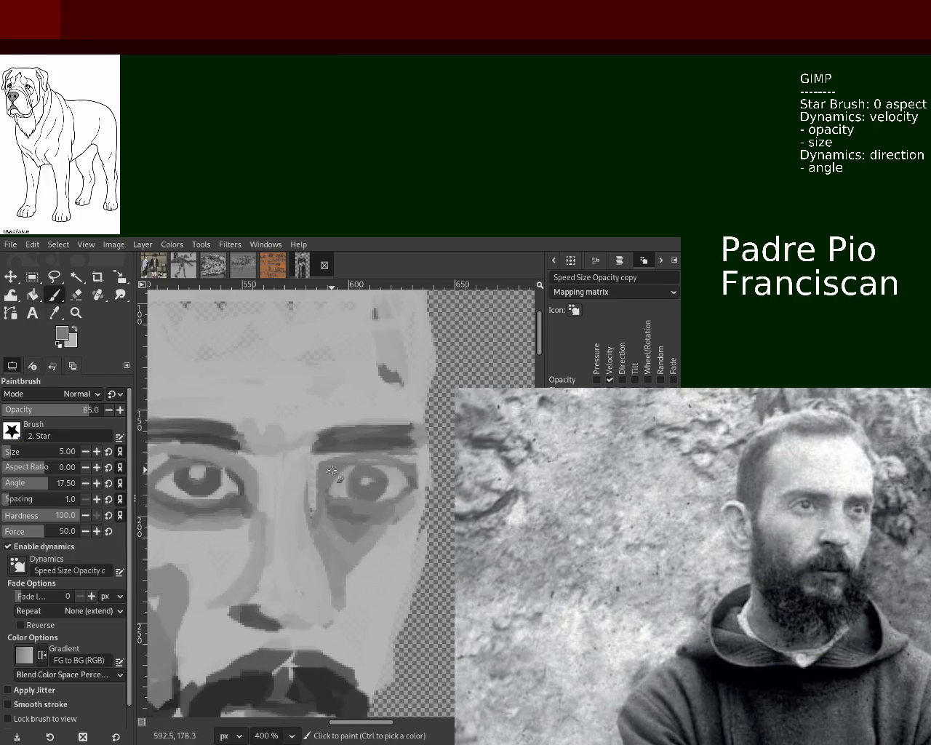
drag(311, 469, 308, 508)
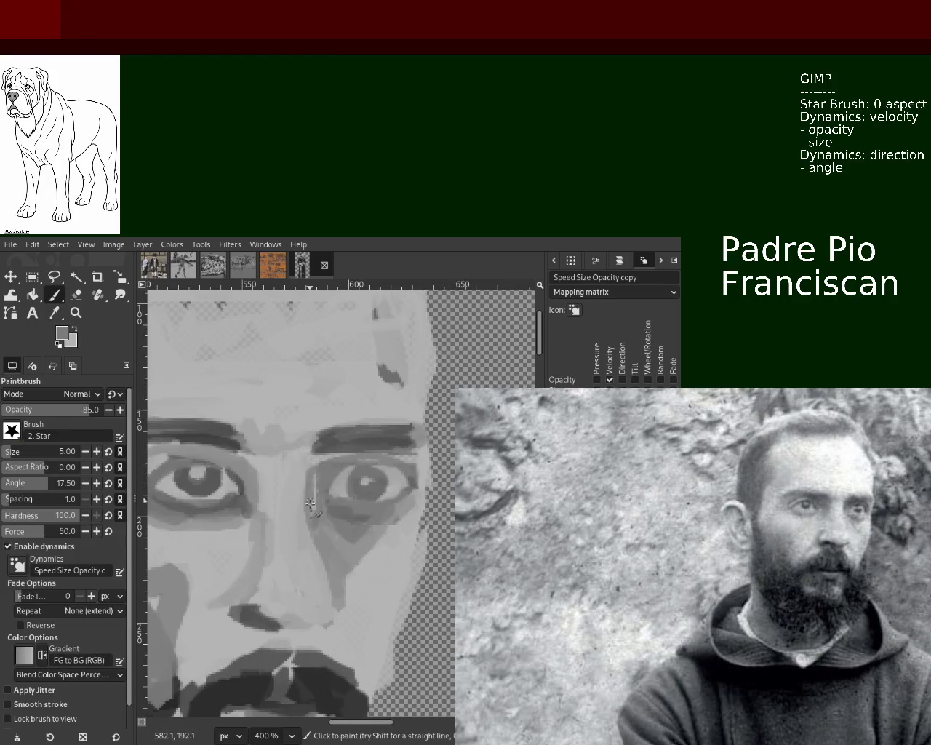
key(z)
scroll(312, 436, down, 10)
scroll(311, 436, up, 1)
scroll(311, 437, up, 1)
scroll(312, 436, up, 3)
scroll(311, 435, up, 4)
scroll(334, 425, up, 1)
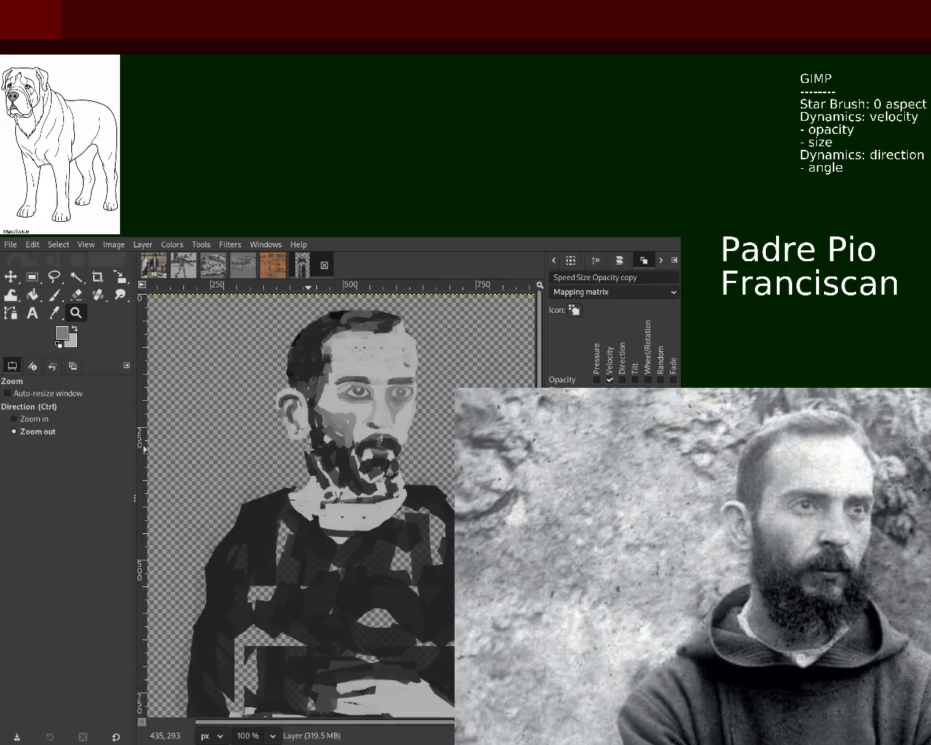
Zoom in on the left eye and paint a darker grey stroke along its upper eyelid.
scroll(349, 418, up, 1)
scroll(361, 415, up, 1)
double_click(296, 431)
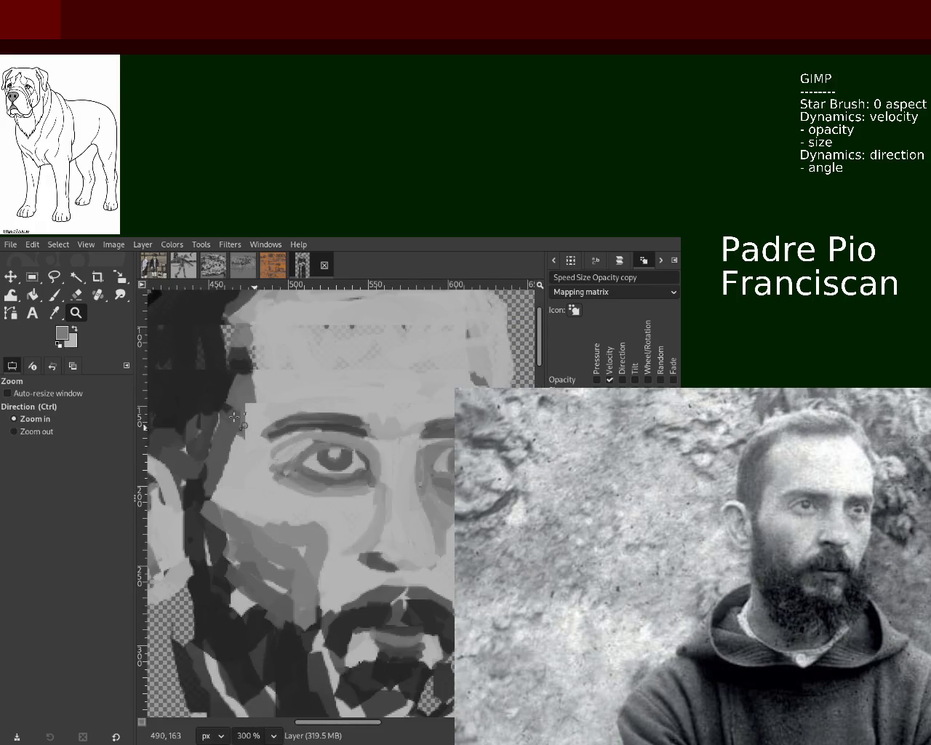
key(p)
ctrl+click(323, 443)
drag(267, 464, 305, 448)
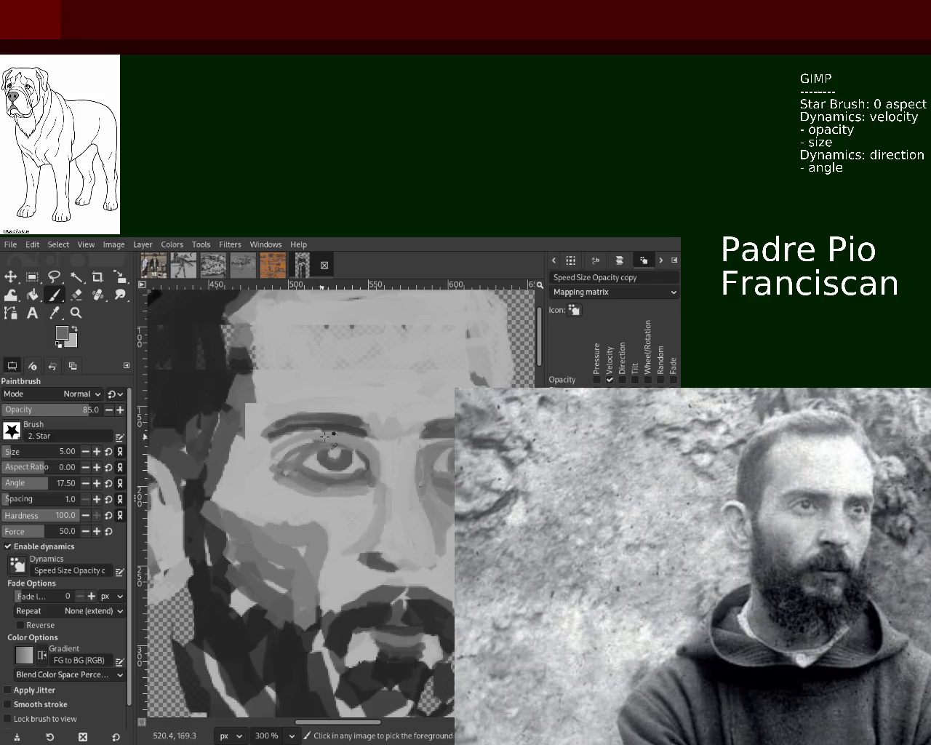
Sample another grey, lighten the eye's outer corner and lower edge, and undo the last stroke.
ctrl+click(284, 455)
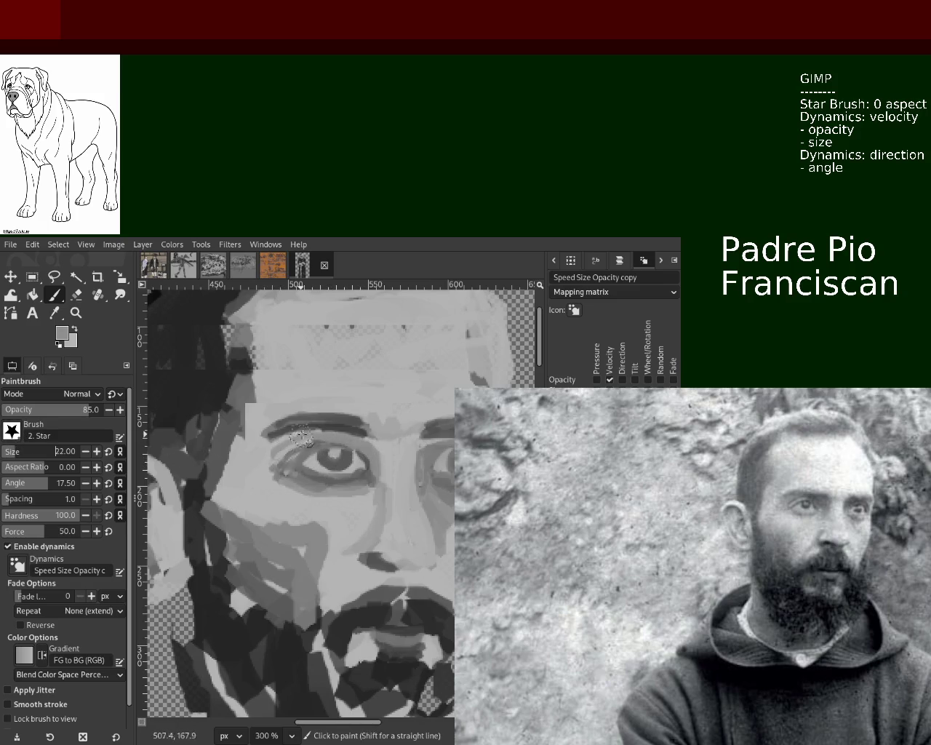
drag(313, 436, 251, 466)
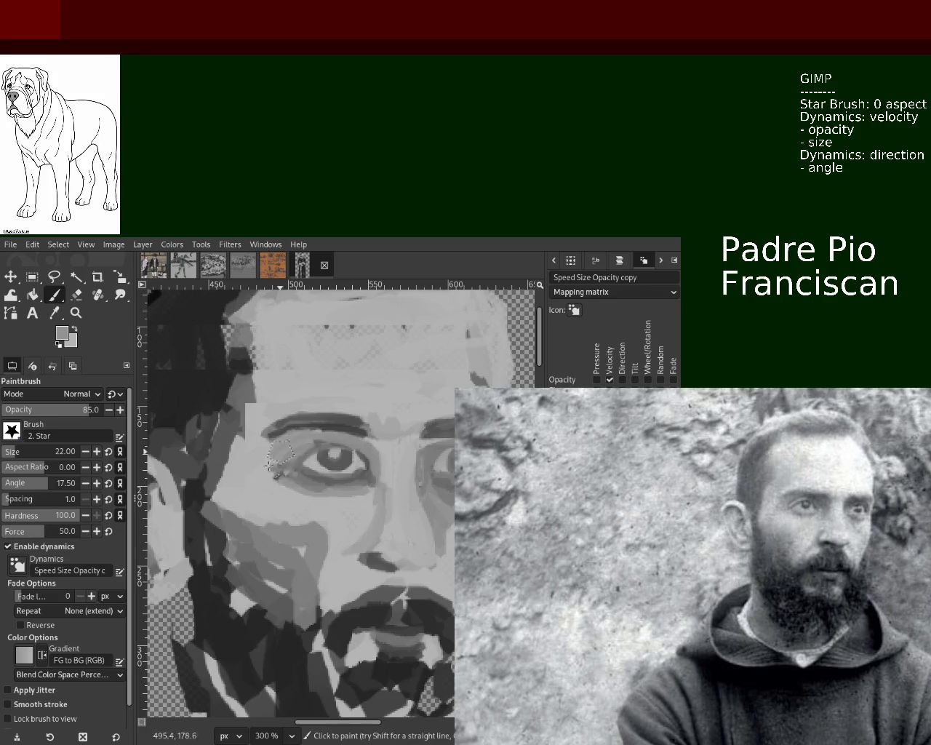
mouse_move(278, 501)
mouse_down()
mouse_move(293, 440)
mouse_move(269, 462)
mouse_move(272, 491)
mouse_move(354, 504)
mouse_up()
key(ctrl+z)
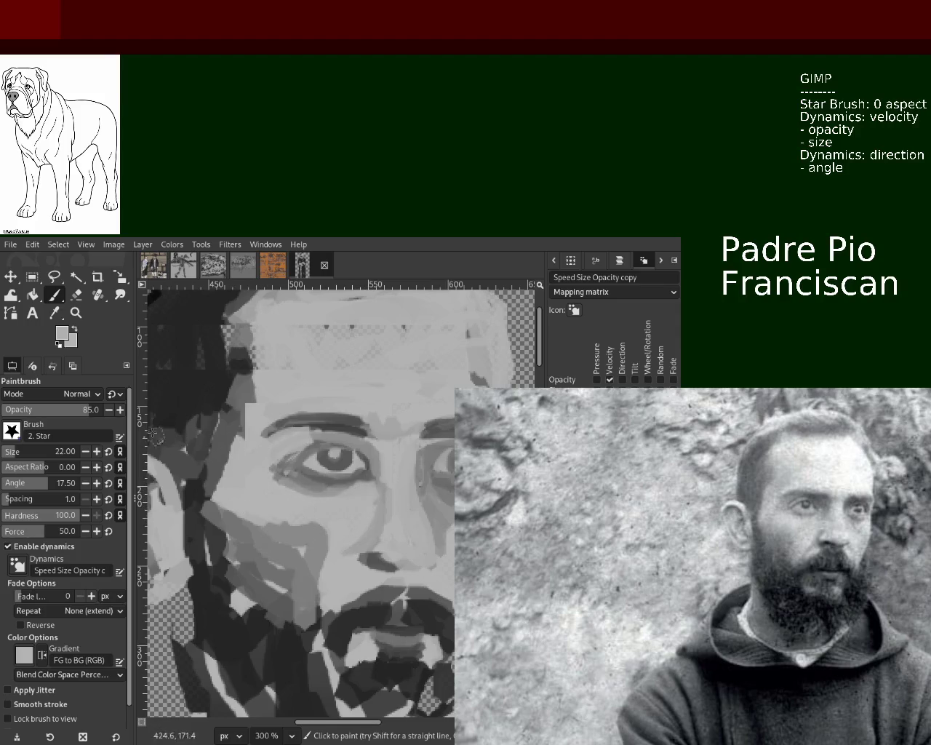
Zoom out, pick a darker cheek grey, and shade the cheek just below the left eye.
key(z)
ctrl+click(245, 442)
ctrl+click(245, 442)
click(245, 442)
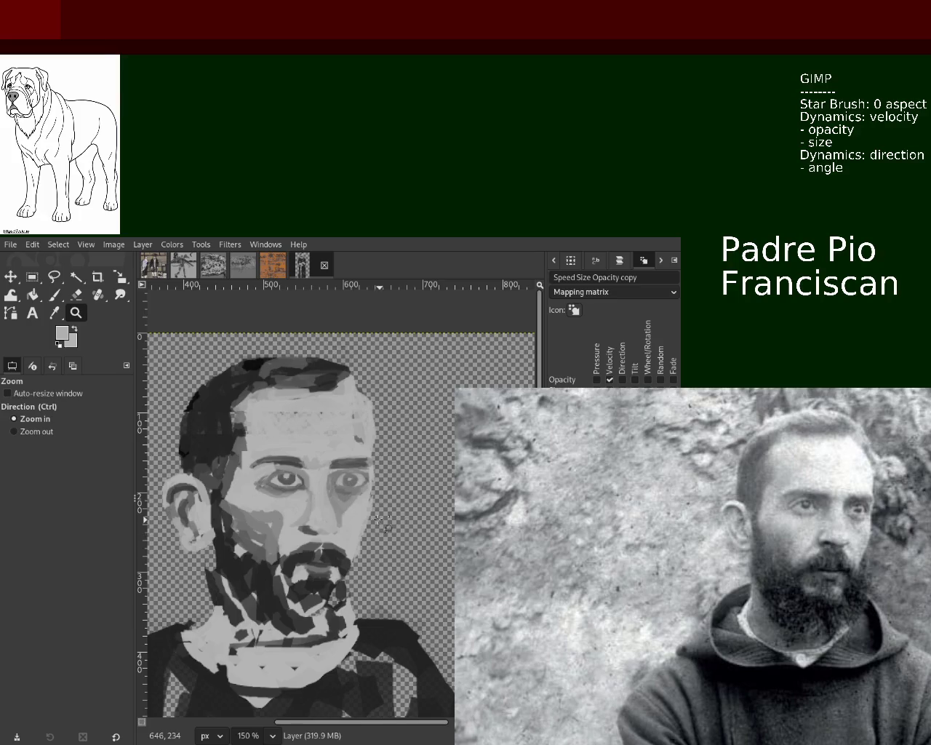
key(p)
click(294, 473)
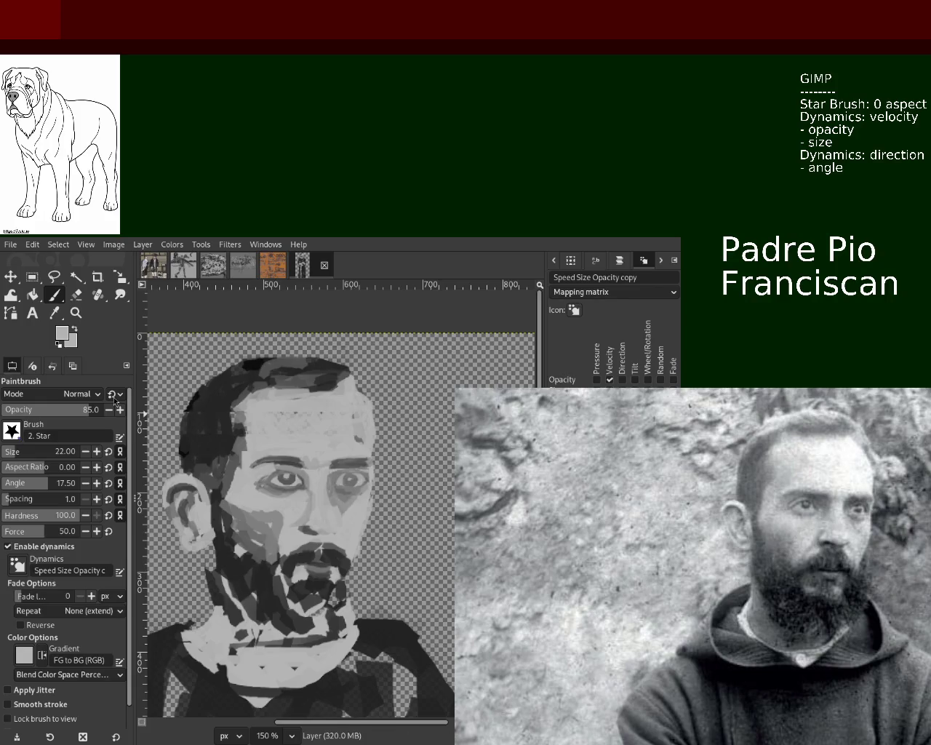
ctrl+click(341, 507)
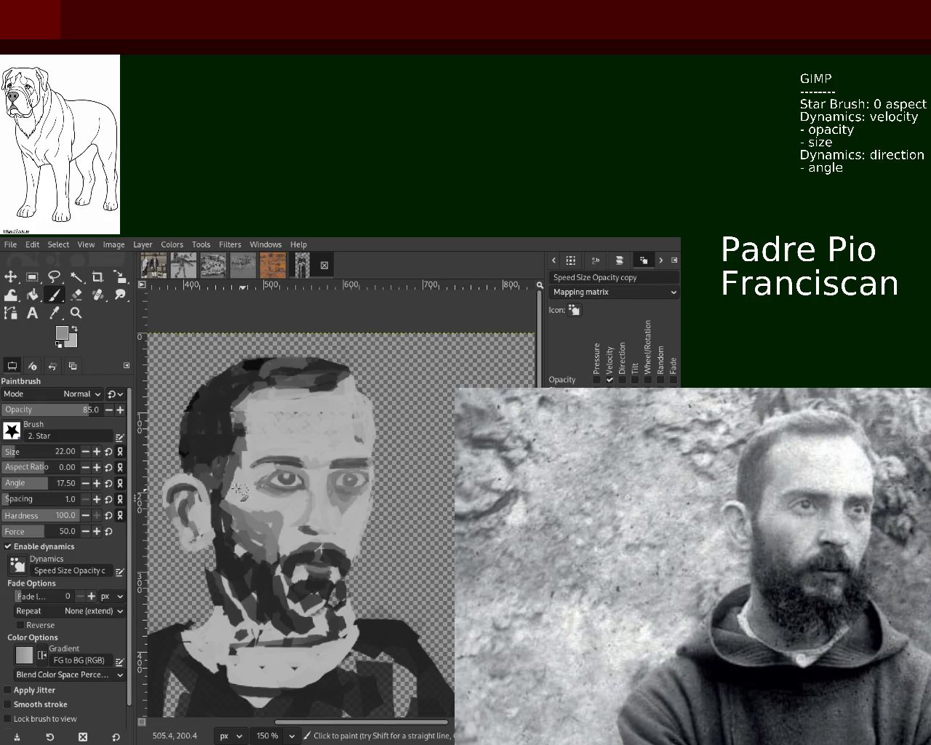
mouse_move(304, 496)
mouse_down()
mouse_move(252, 509)
mouse_move(266, 509)
mouse_move(255, 523)
mouse_move(305, 499)
mouse_up()
ctrl+click(285, 512)
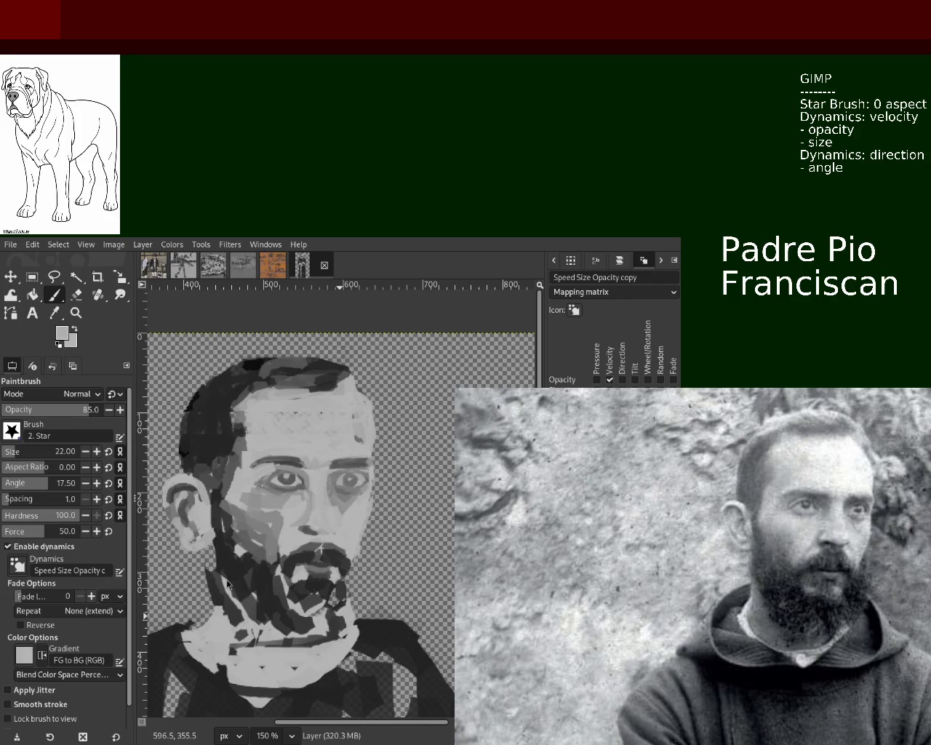
click(32, 277)
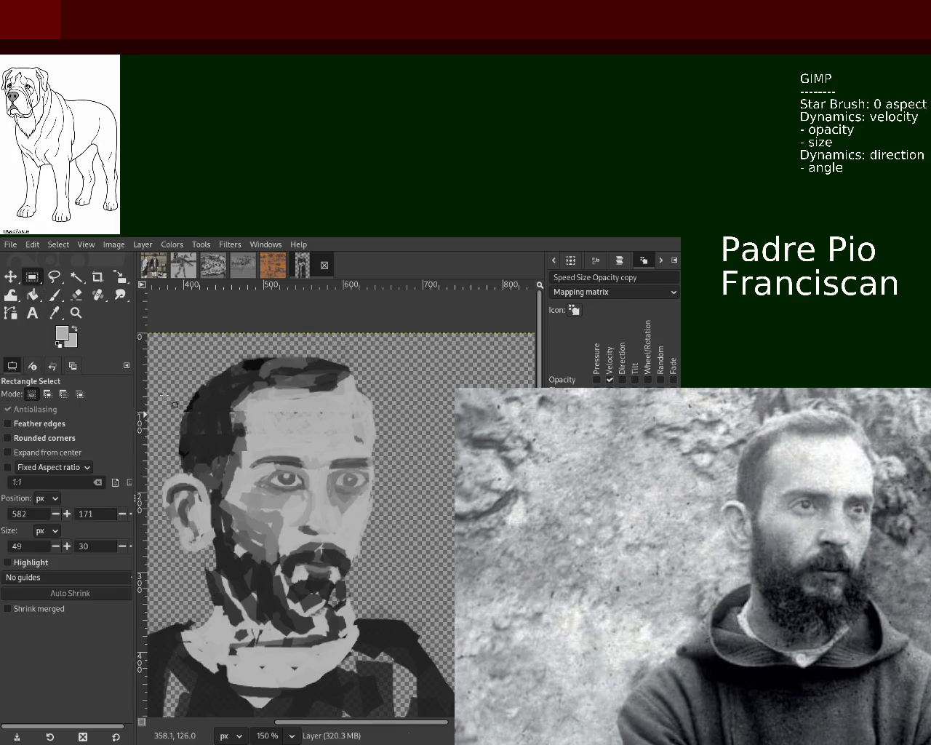
Cut the nose area, move it about 10 px lower, merge it down, and clear the selection.
drag(289, 511, 321, 537)
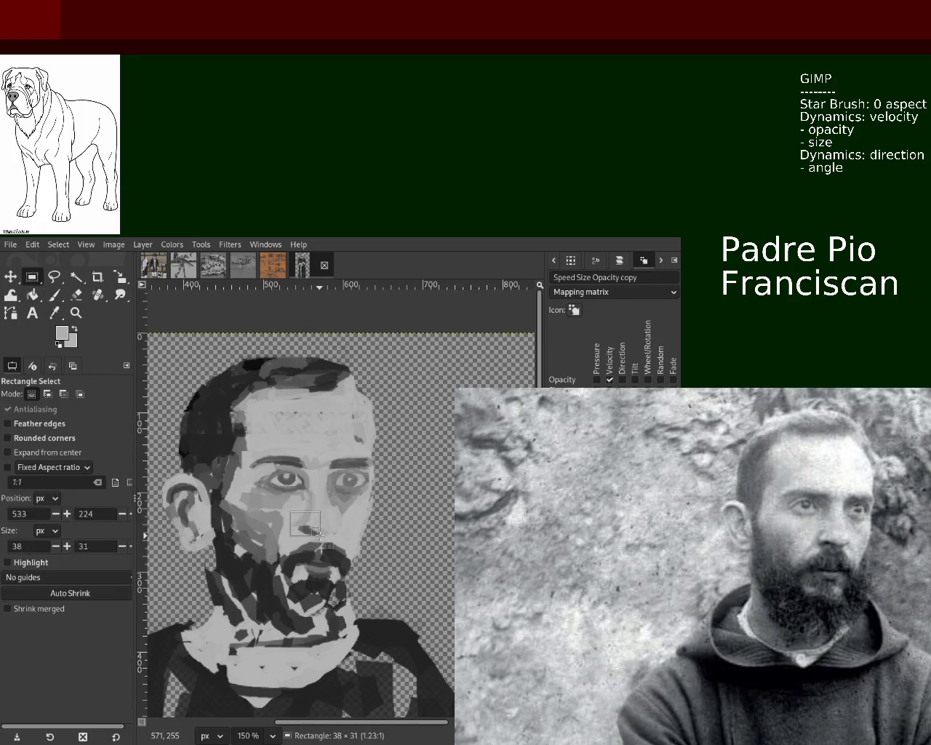
key(ctrl+x)
key(ctrl+v)
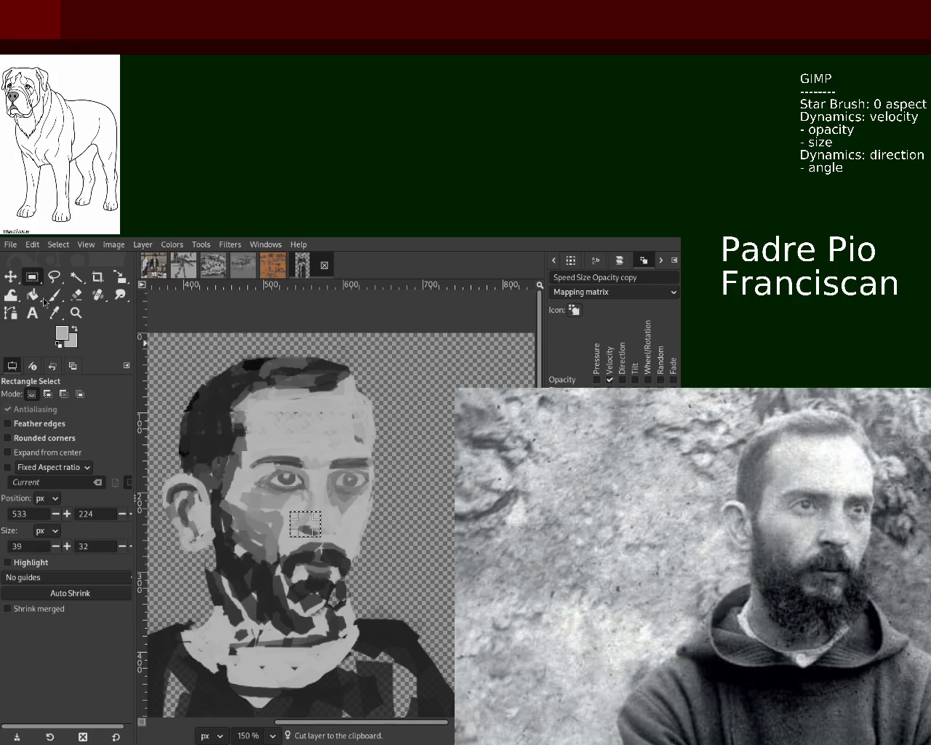
key(m)
drag(322, 539, 325, 546)
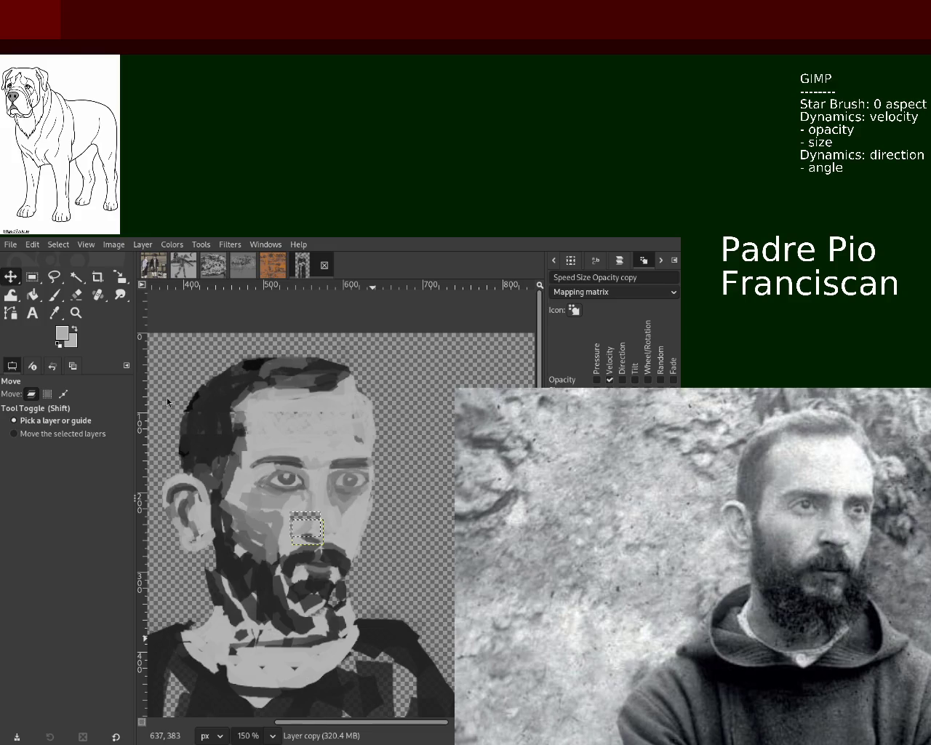
key(ctrl+h)
key(shift+ctrl+a)
click(54, 294)
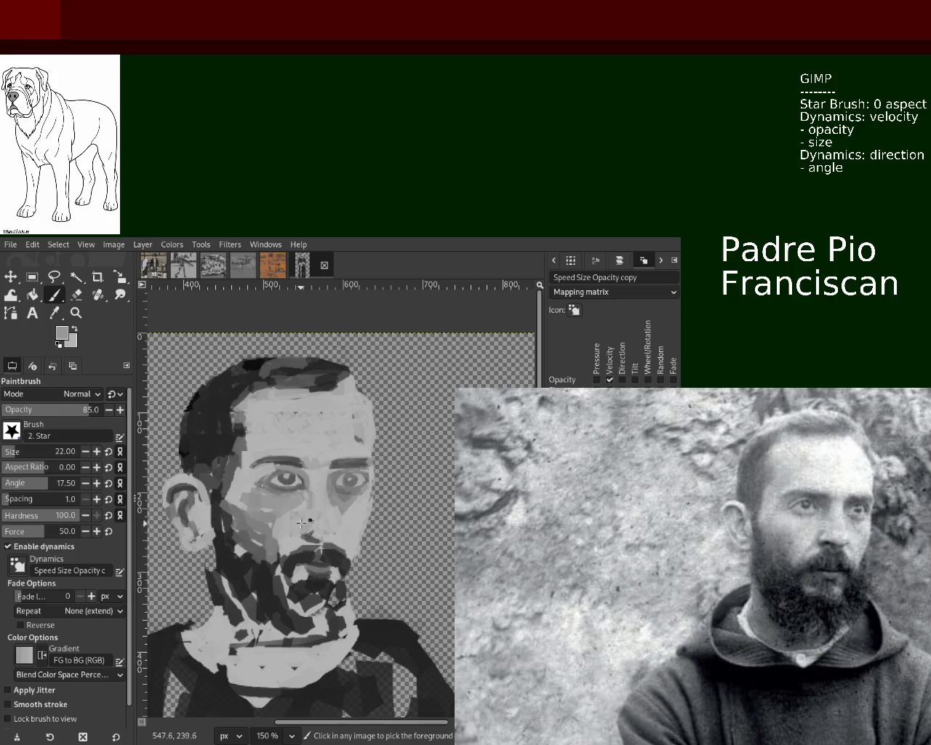
click(76, 313)
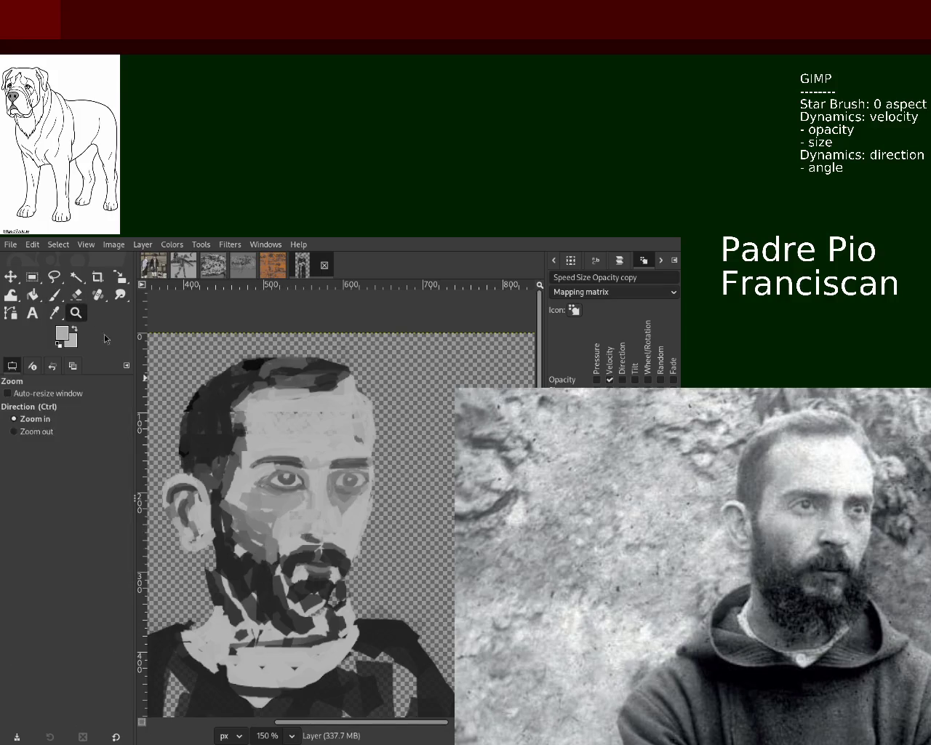
Zoom out to the whole figure, then zoom in closely on the face and eyes.
ctrl+click(339, 526)
ctrl+click(339, 527)
click(339, 521)
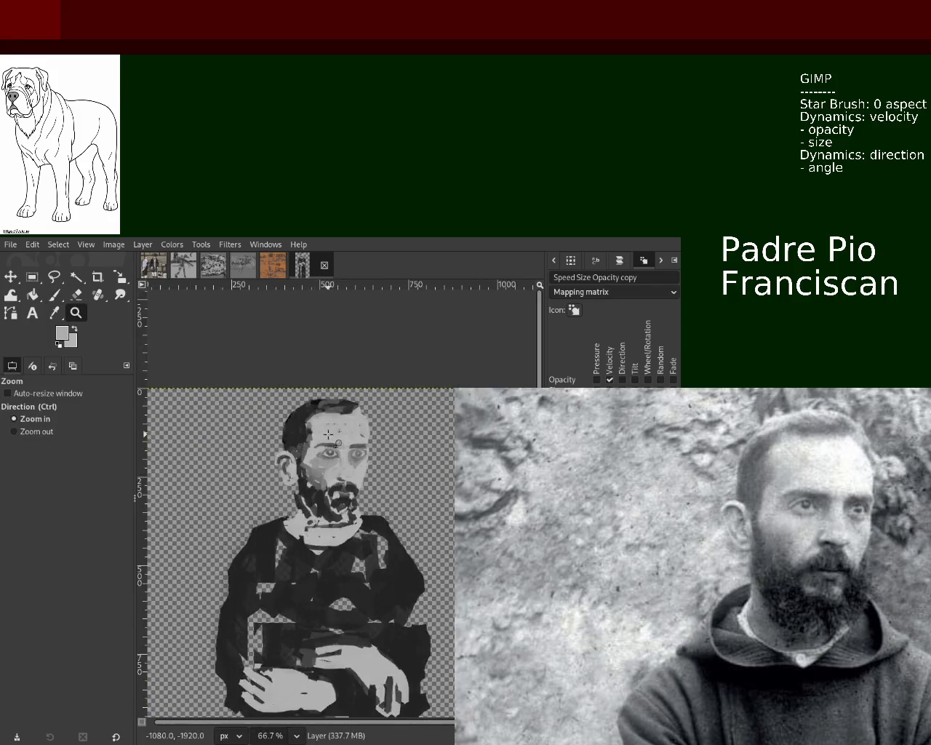
click(329, 409)
click(329, 409)
ctrl+click(329, 408)
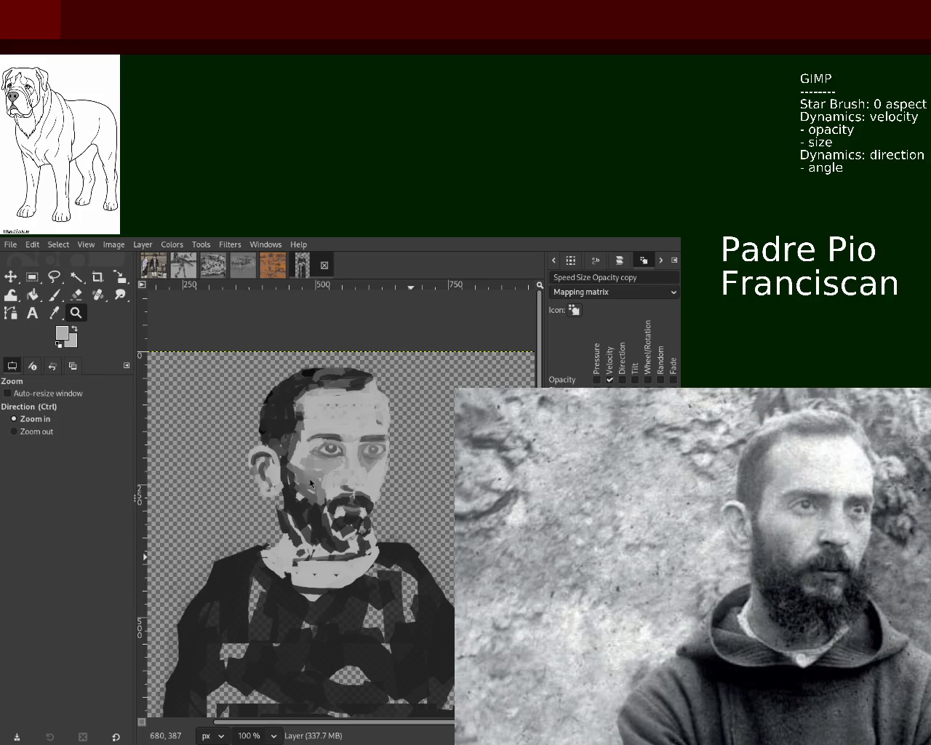
scroll(342, 459, down, 1)
scroll(341, 459, up, 3)
scroll(342, 459, up, 1)
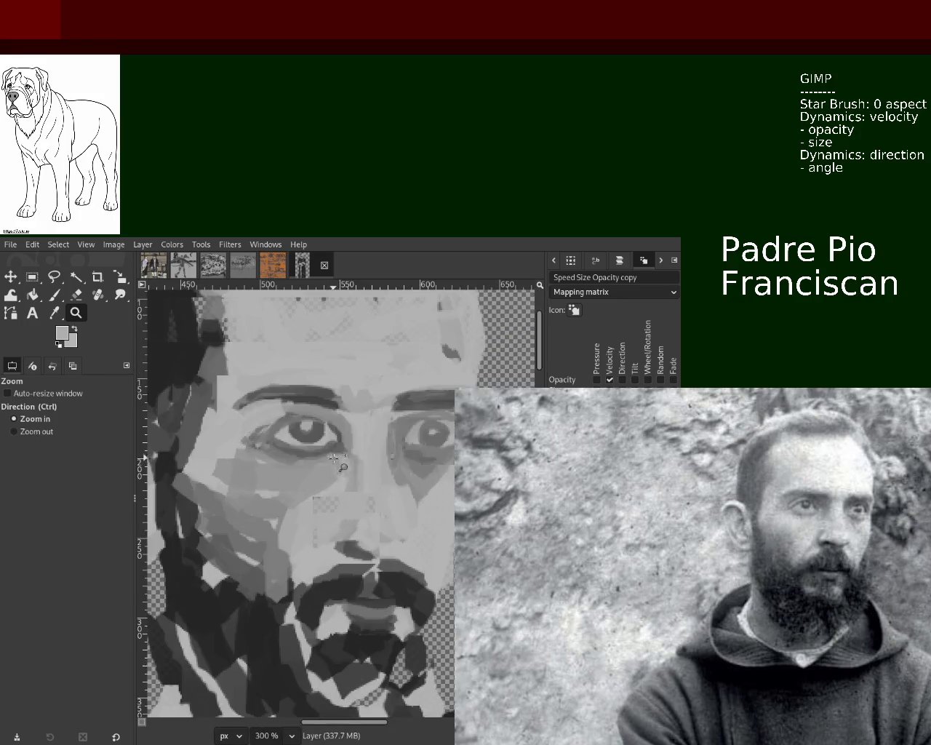
Cut and paste the left eye, shift it slightly left, merge it, and deselect.
click(32, 277)
drag(231, 468, 351, 410)
key(ctrl+x)
key(ctrl+v)
click(10, 277)
drag(311, 436, 298, 438)
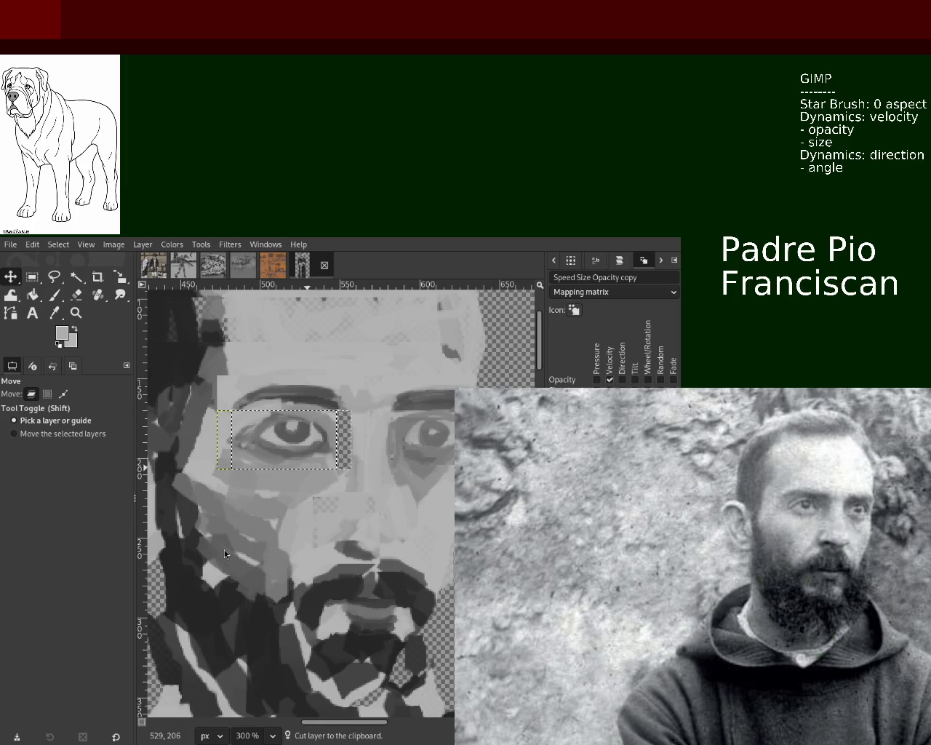
drag(302, 458, 298, 435)
key(ctrl+m)
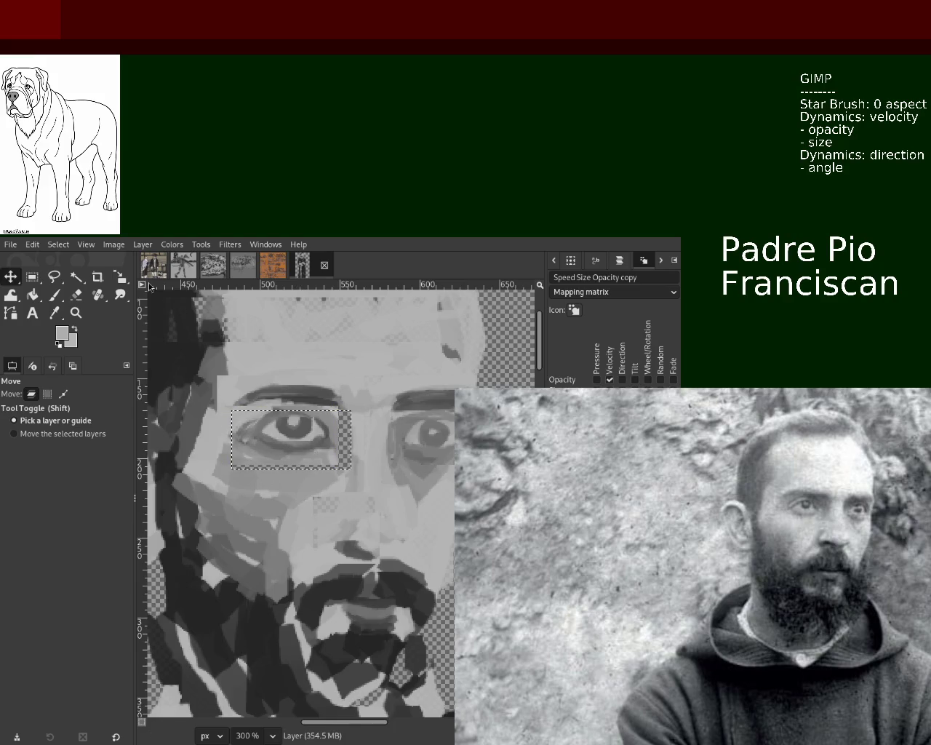
key(shift+ctrl+a)
click(56, 296)
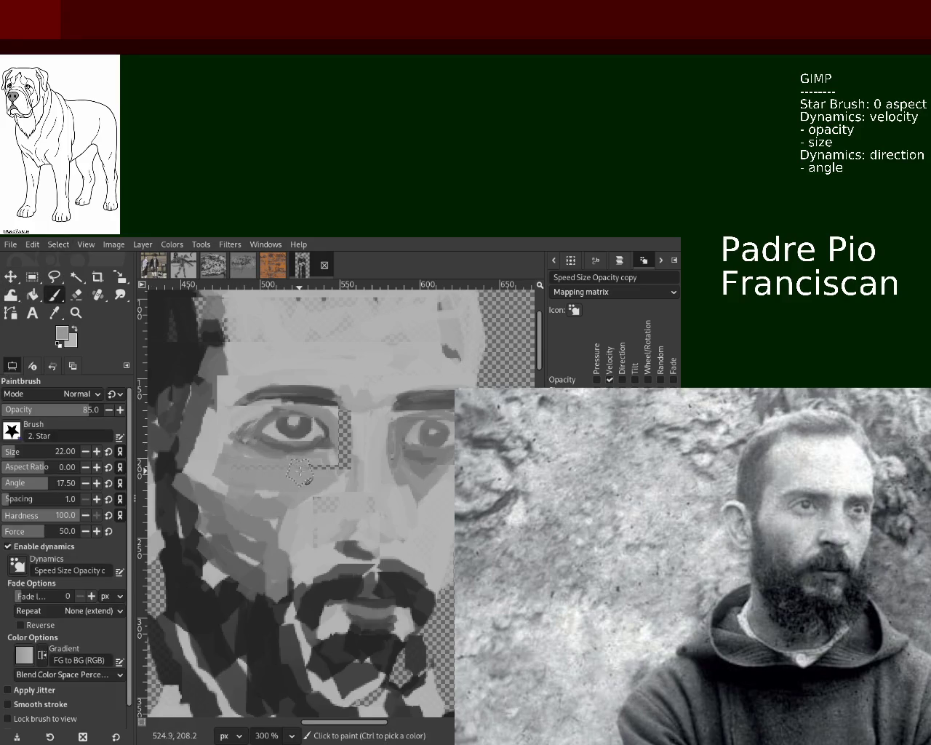
Paint grey over the transparent strips left around the left eye.
mouse_move(246, 471)
mouse_down()
mouse_move(338, 467)
mouse_move(345, 427)
mouse_move(329, 486)
mouse_move(349, 437)
mouse_up()
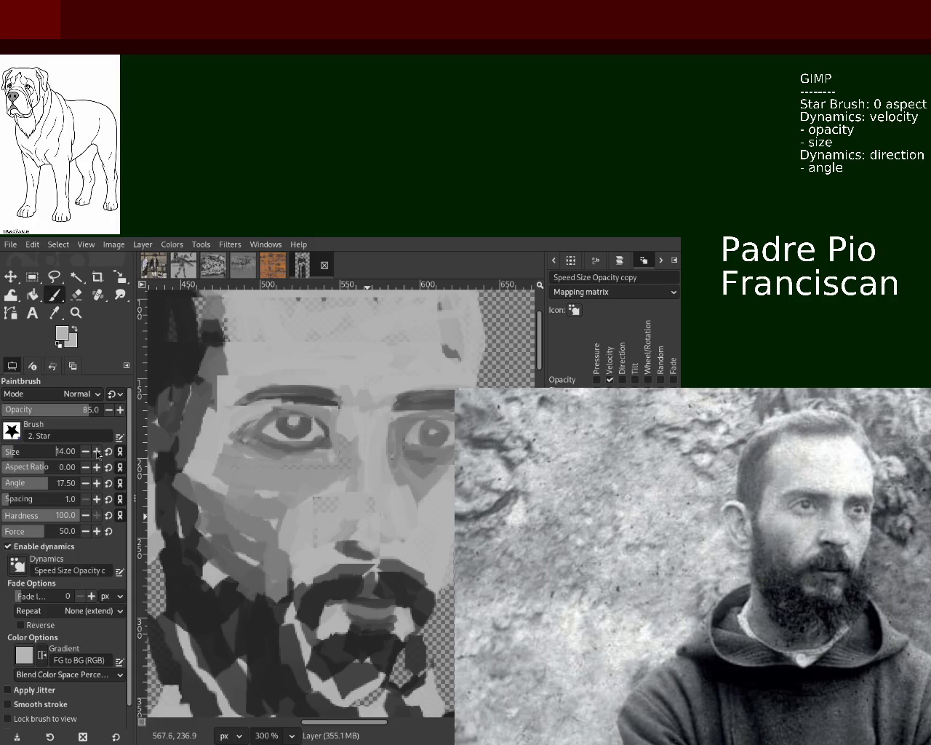
key(z)
scroll(353, 437, down, 1)
scroll(354, 437, down, 3)
scroll(353, 437, up, 2)
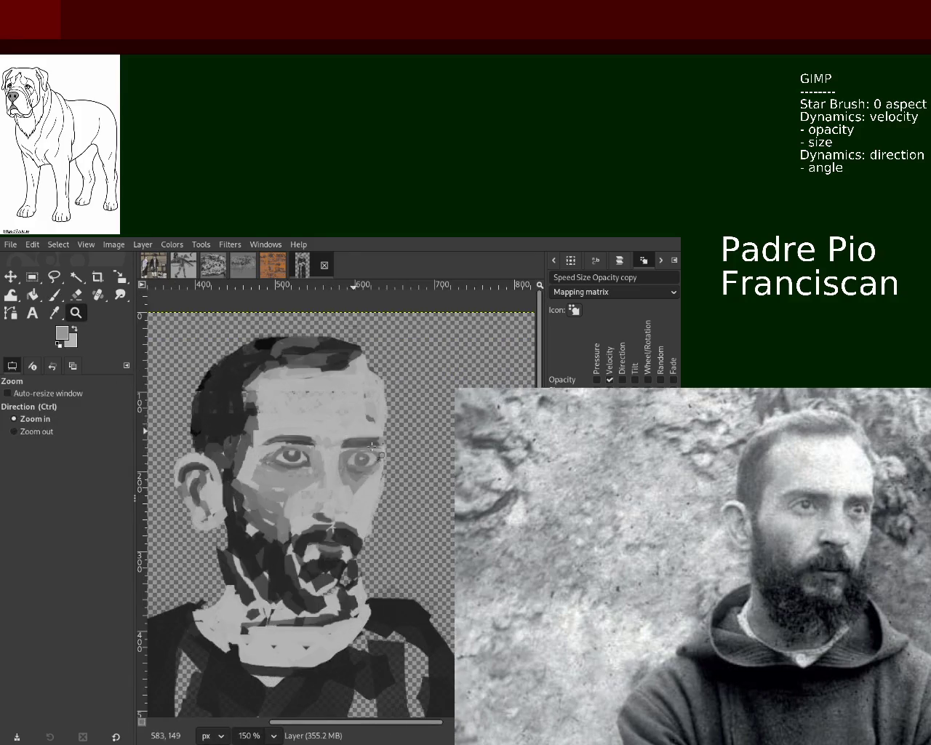
scroll(255, 572, down, 1)
scroll(254, 572, up, 1)
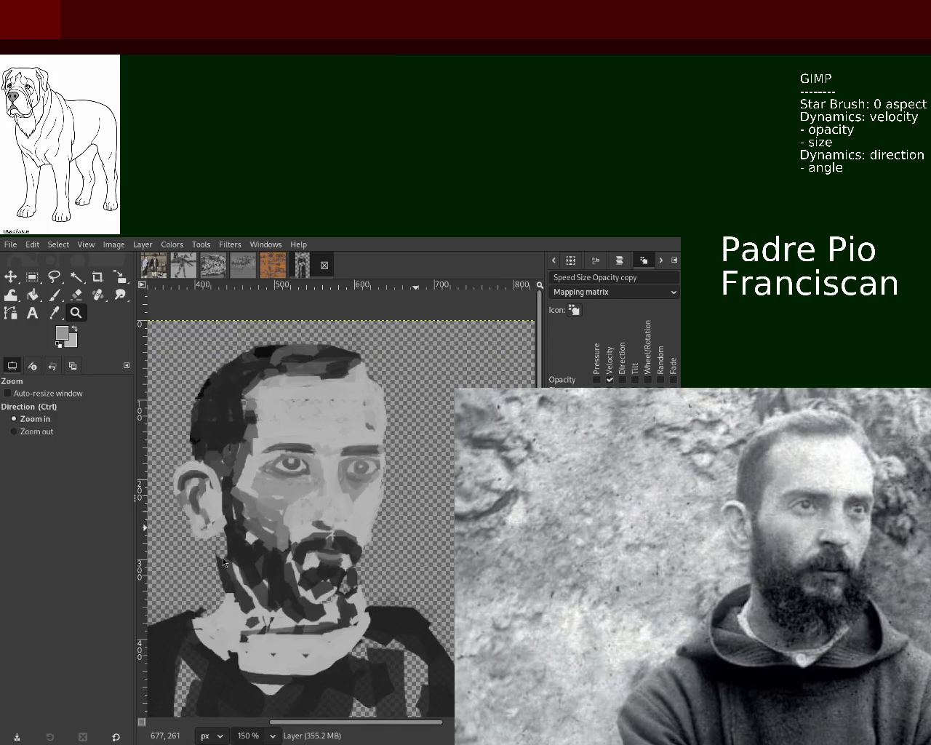
Adjust the zoom and rectangle-select the left eye once more.
scroll(296, 480, down, 1)
scroll(296, 481, up, 3)
key(r)
mouse_move(332, 471)
mouse_down()
mouse_move(210, 413)
mouse_move(252, 442)
mouse_up()
Cut and paste the left eye, shift it about 12 px right, merge it, and blend its left edge.
key(ctrl+x)
key(ctrl+v)
click(10, 277)
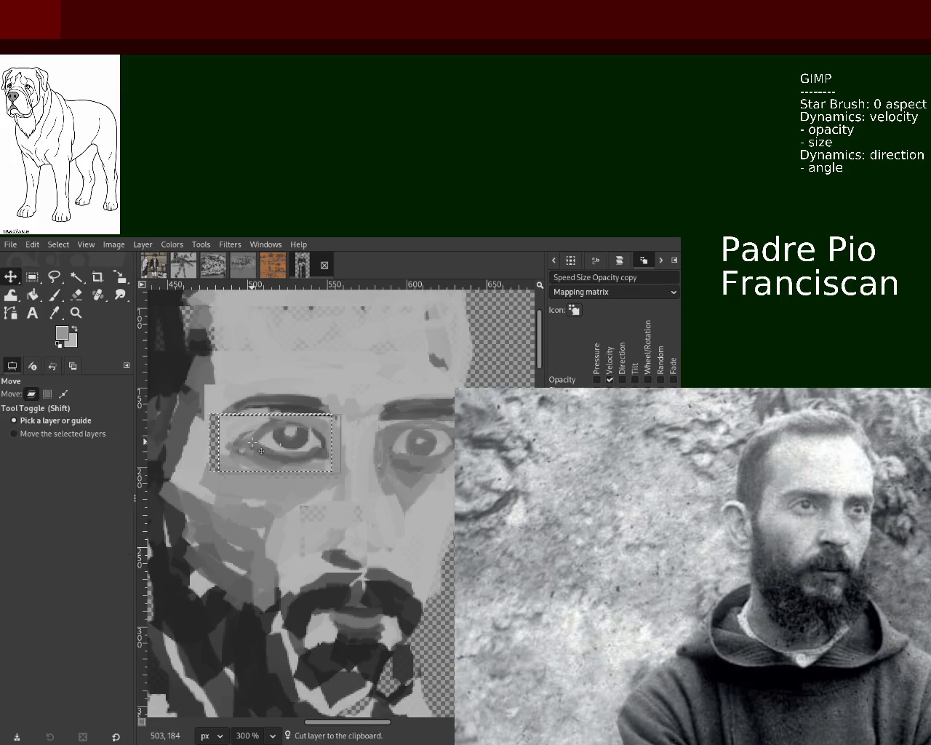
key(ctrl+h)
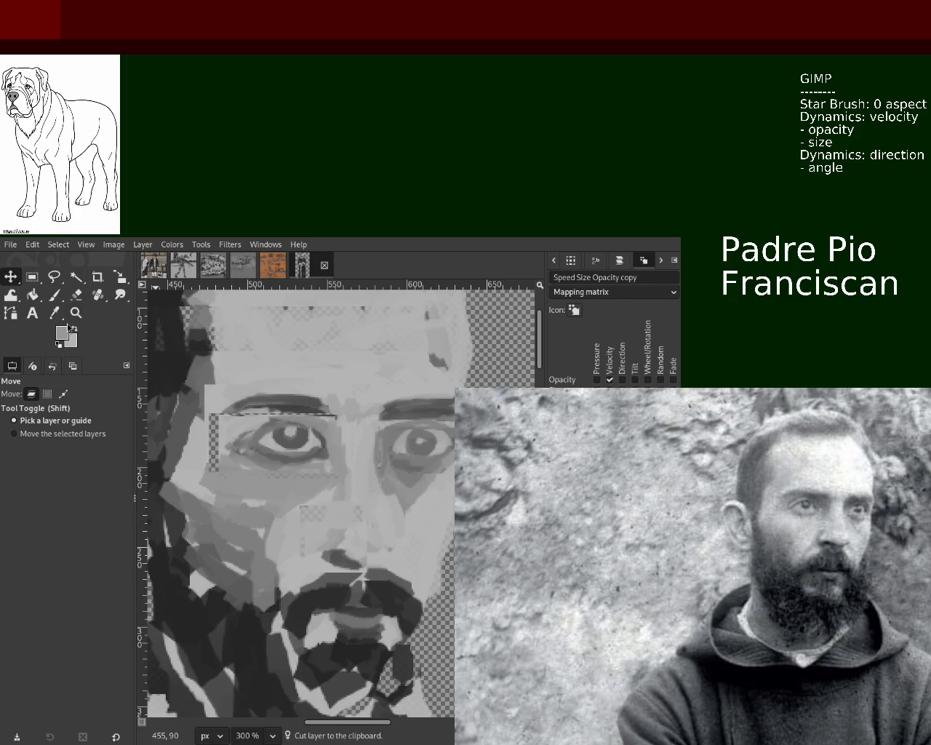
click(52, 294)
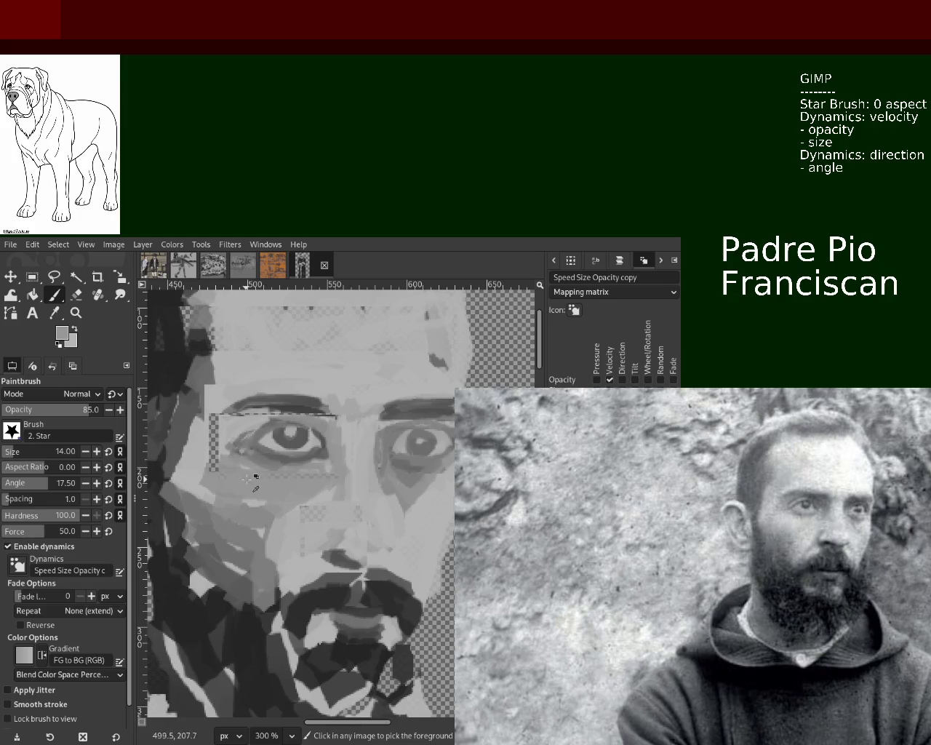
mouse_move(219, 465)
mouse_down()
mouse_move(226, 421)
mouse_move(334, 424)
mouse_move(298, 416)
mouse_up()
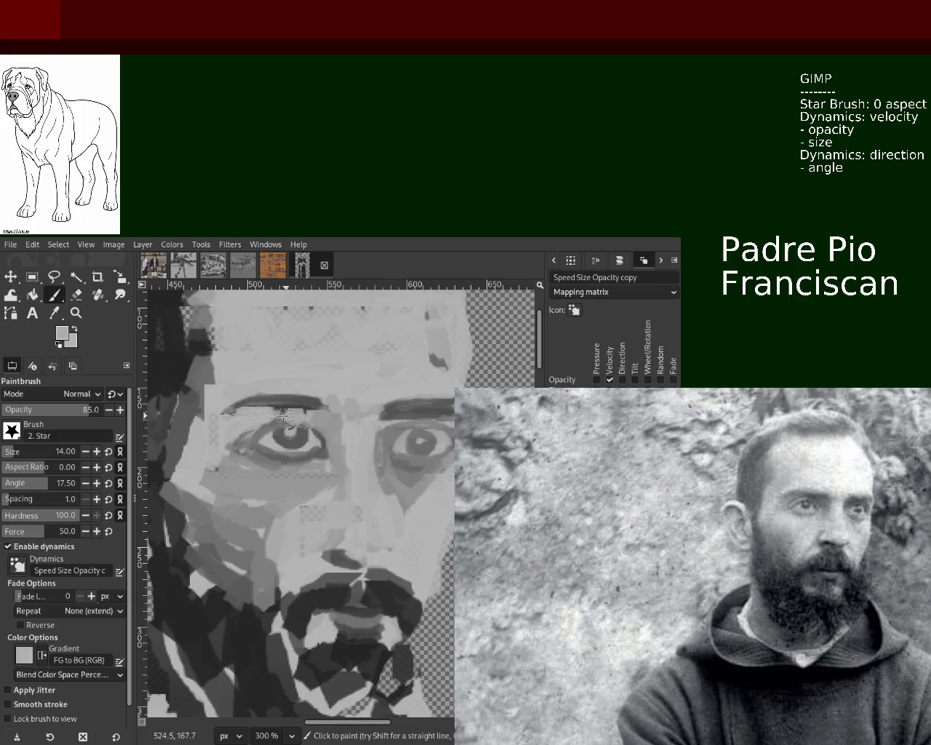
Pick the eyebrow's dark grey, then darken and lengthen the left eyebrow and upper eyelid.
key(ctrl)
ctrl+click(305, 407)
drag(305, 407, 241, 410)
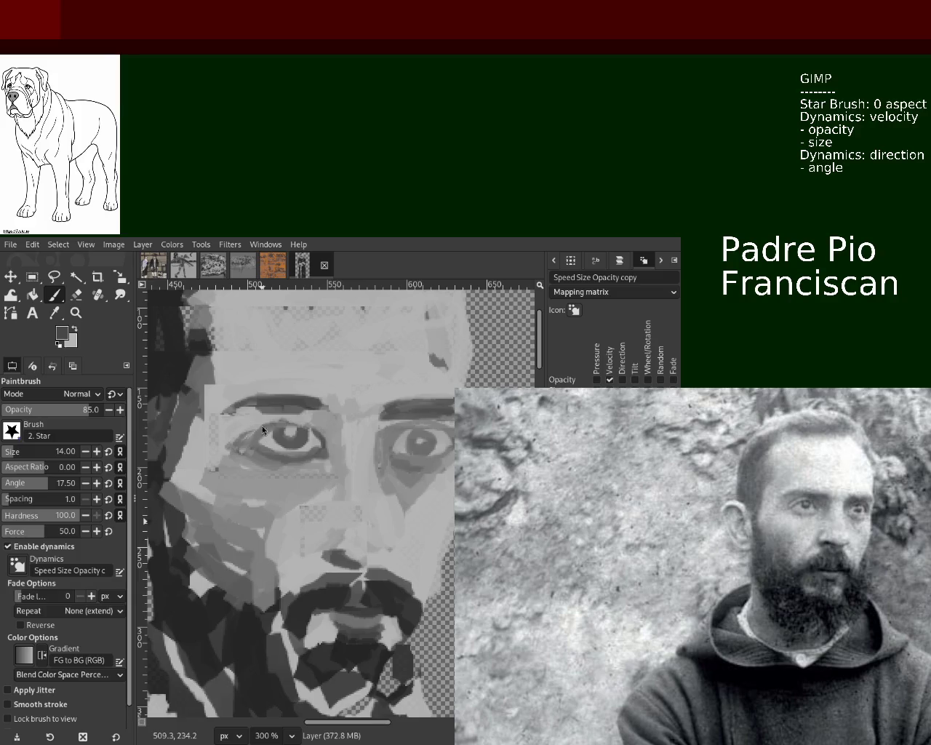
drag(331, 406, 251, 408)
drag(307, 404, 234, 394)
drag(279, 445, 264, 421)
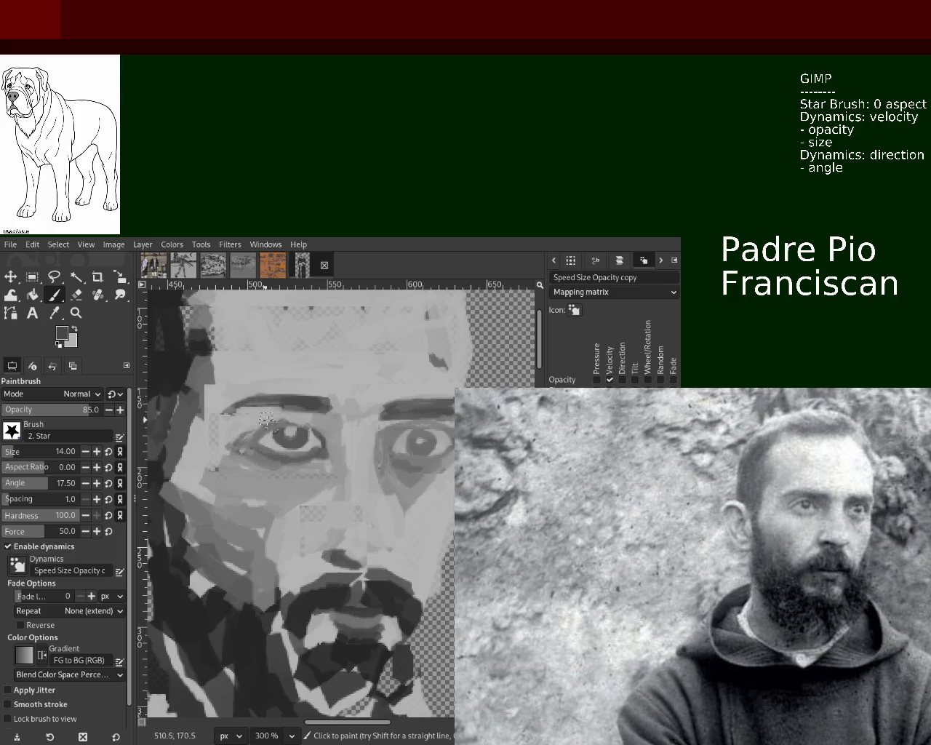